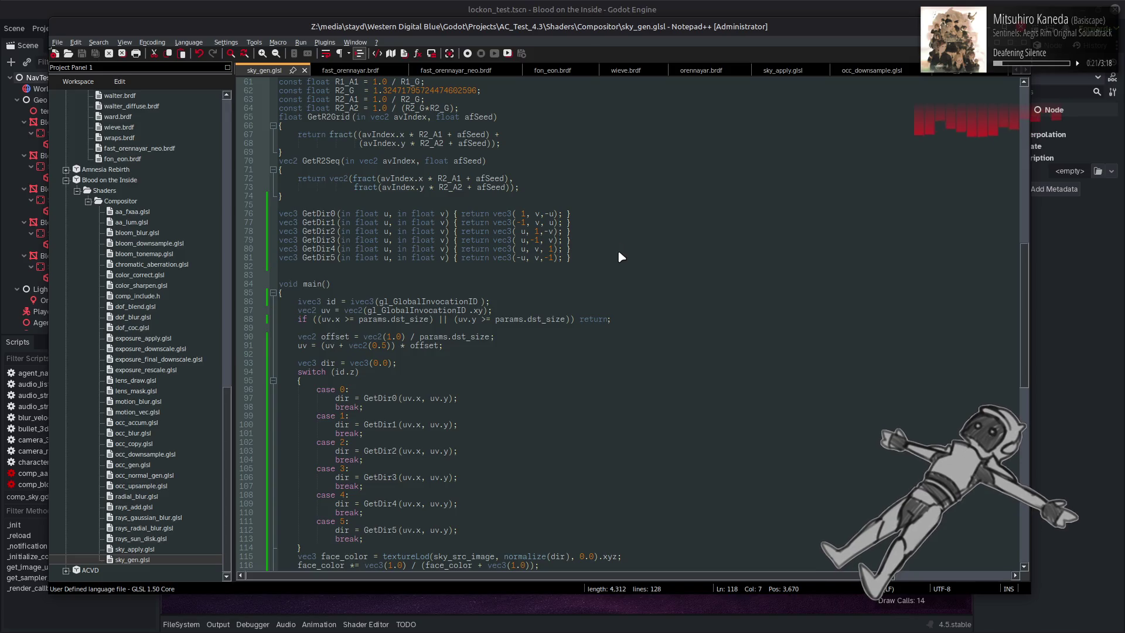
key(alt+Tab)
Compare sky_gen.glsl with the reference cubemap shader on GitHub
key(alt+Tab)
key(Tab)
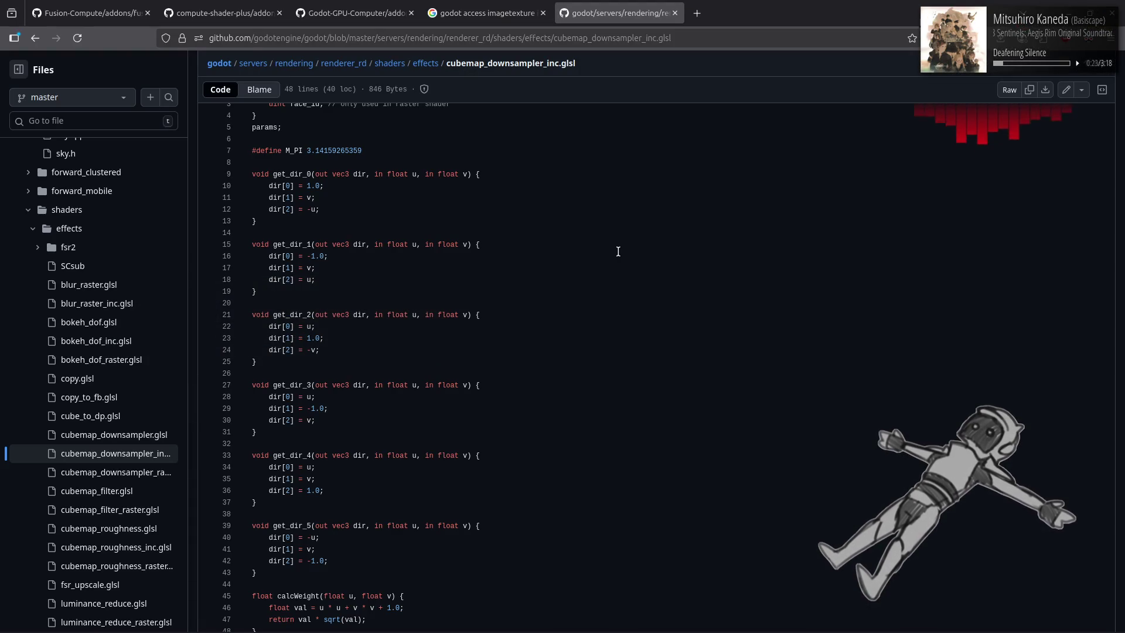
key(alt+Tab)
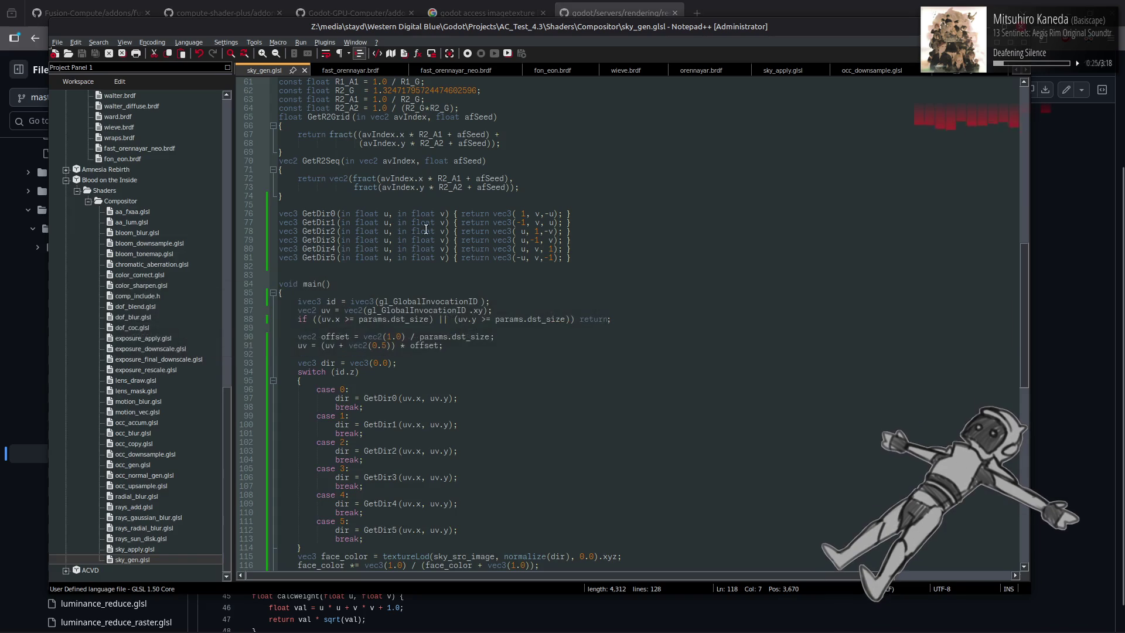
key(alt+Tab)
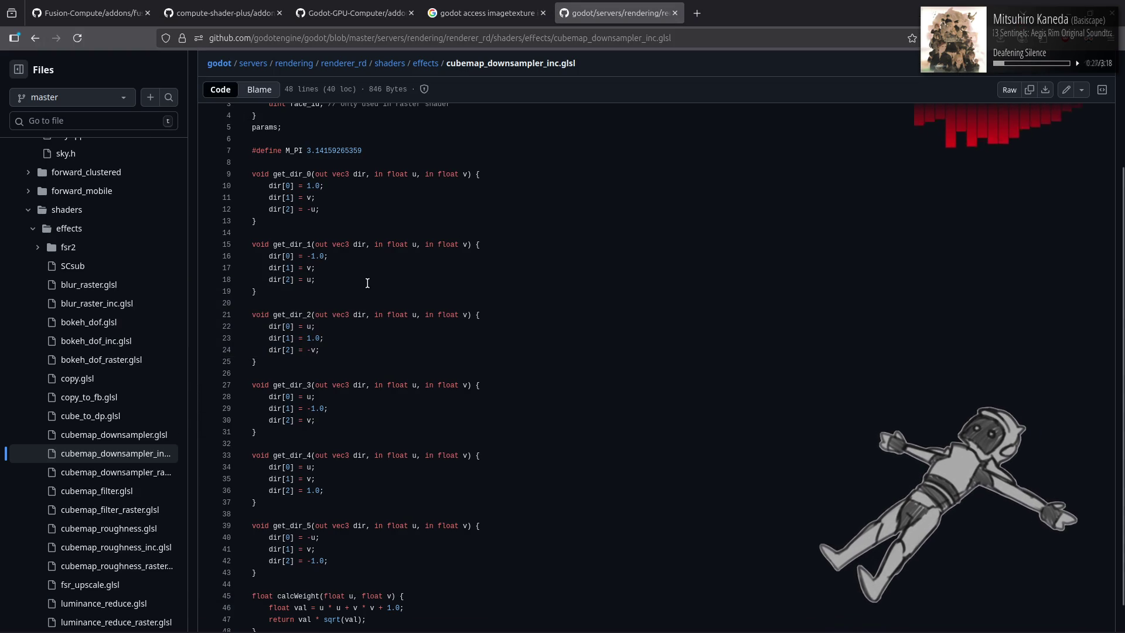
key(alt+Tab)
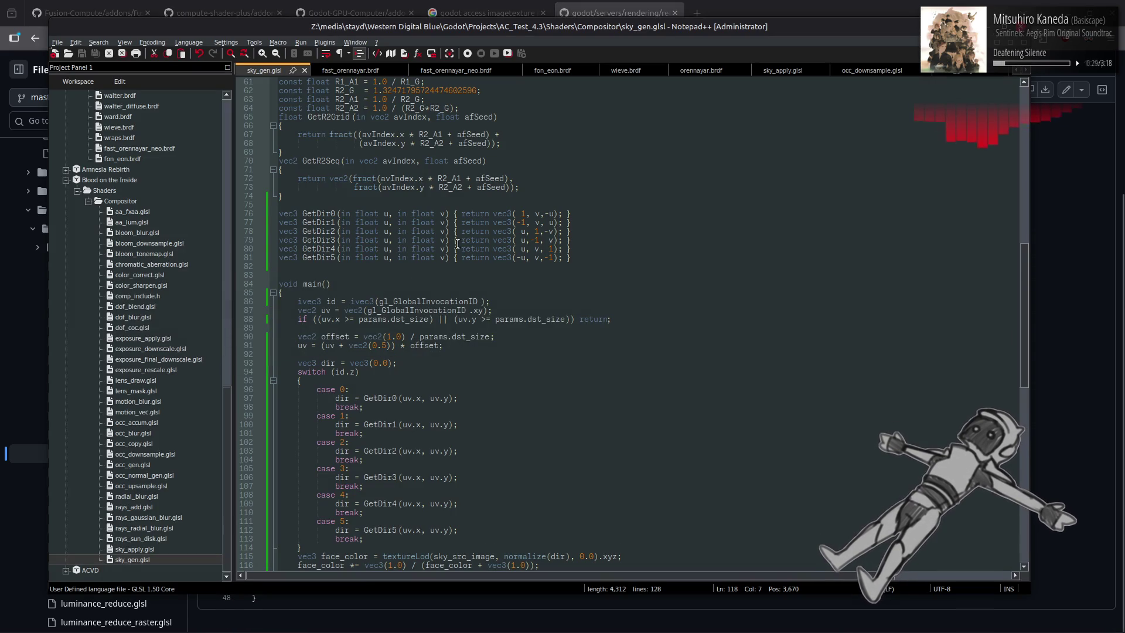
key(alt+Tab)
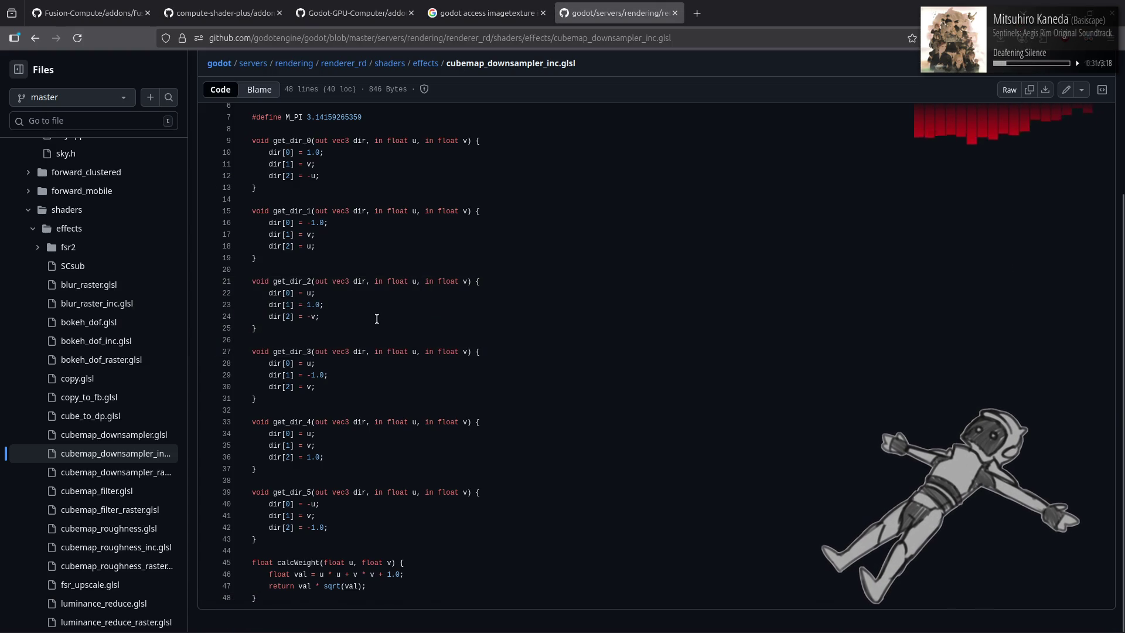
key(alt+Tab)
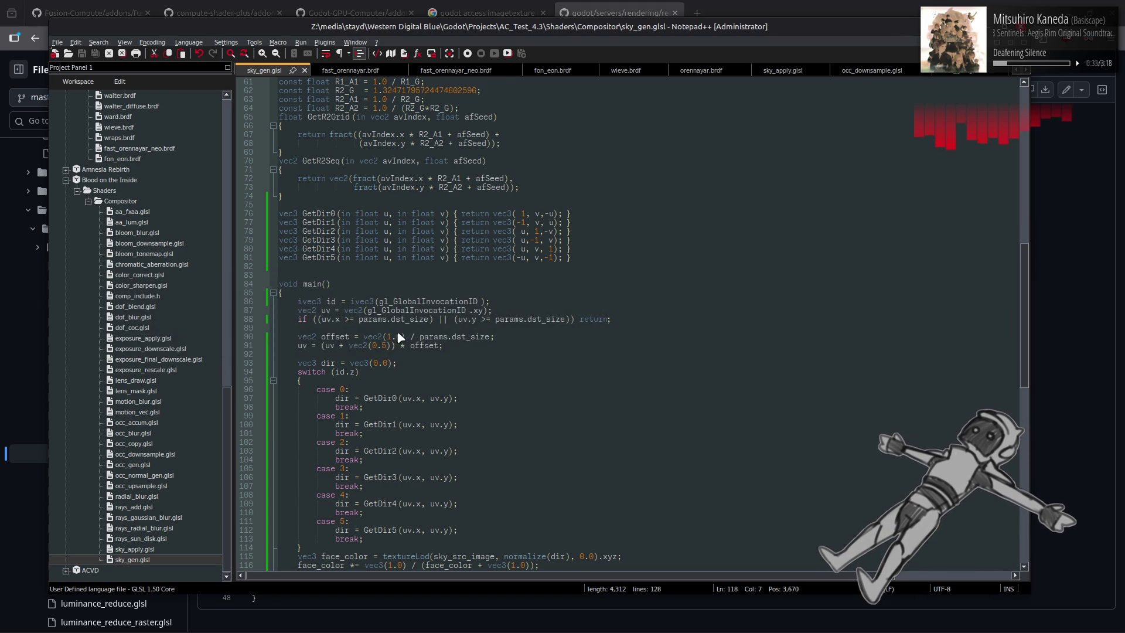
key(alt+Tab)
key(alt+Tab)
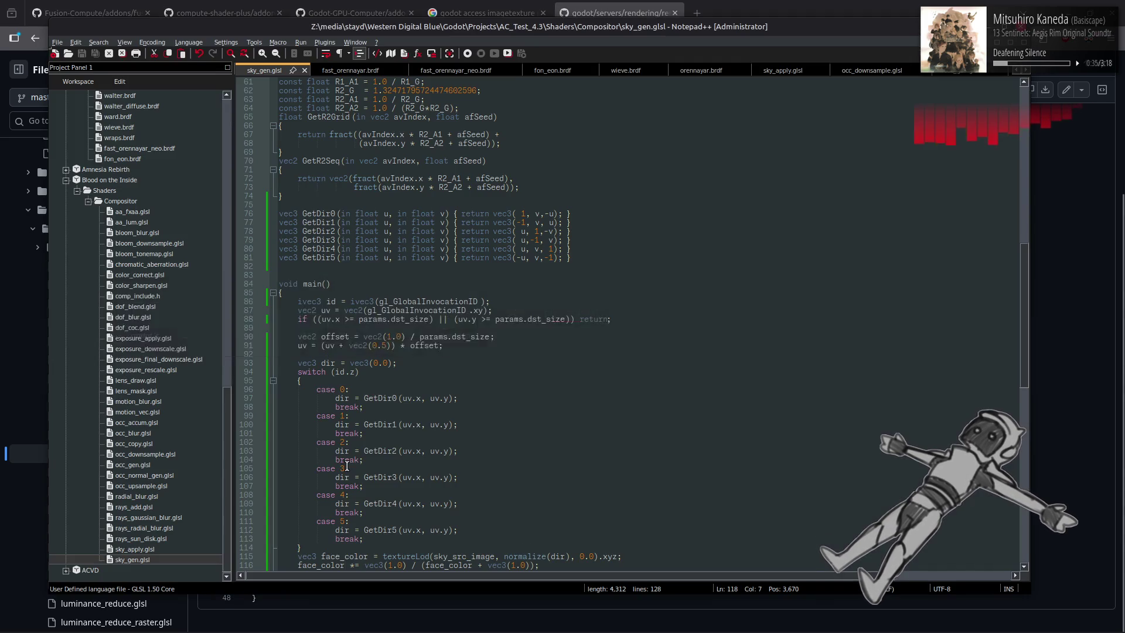
key(alt+Tab)
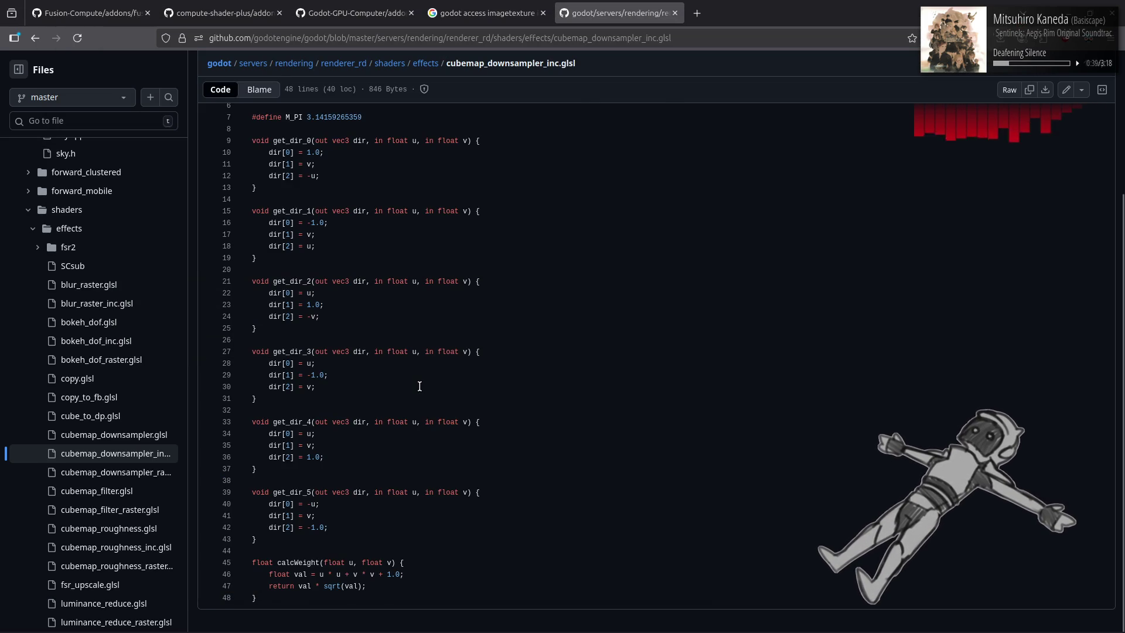
key(alt+Tab)
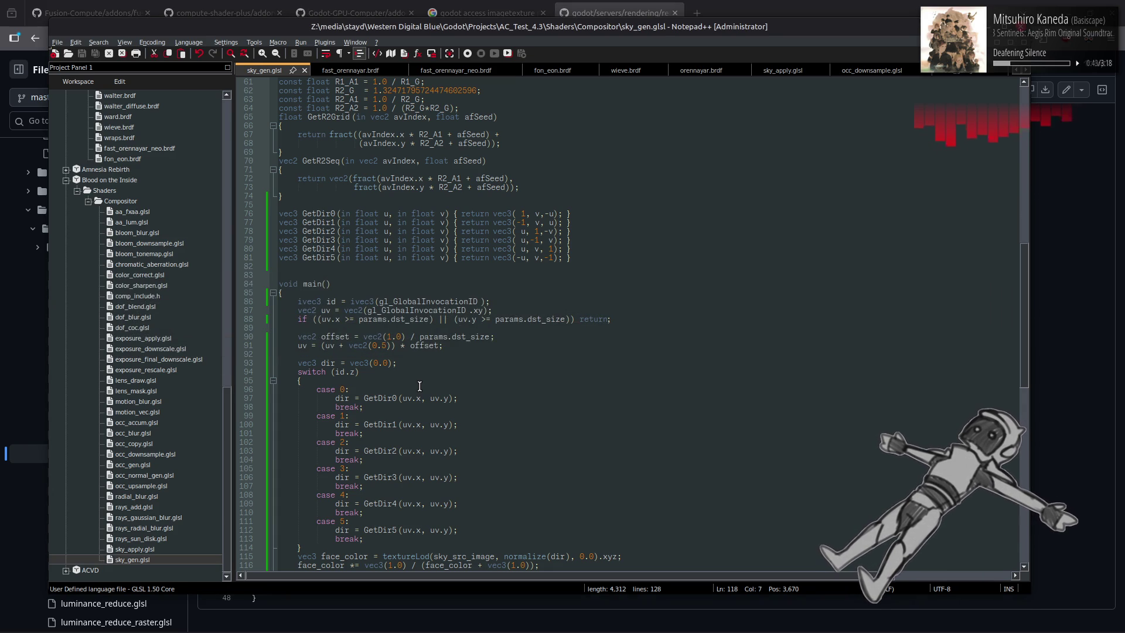
scroll(420, 386, down, 3)
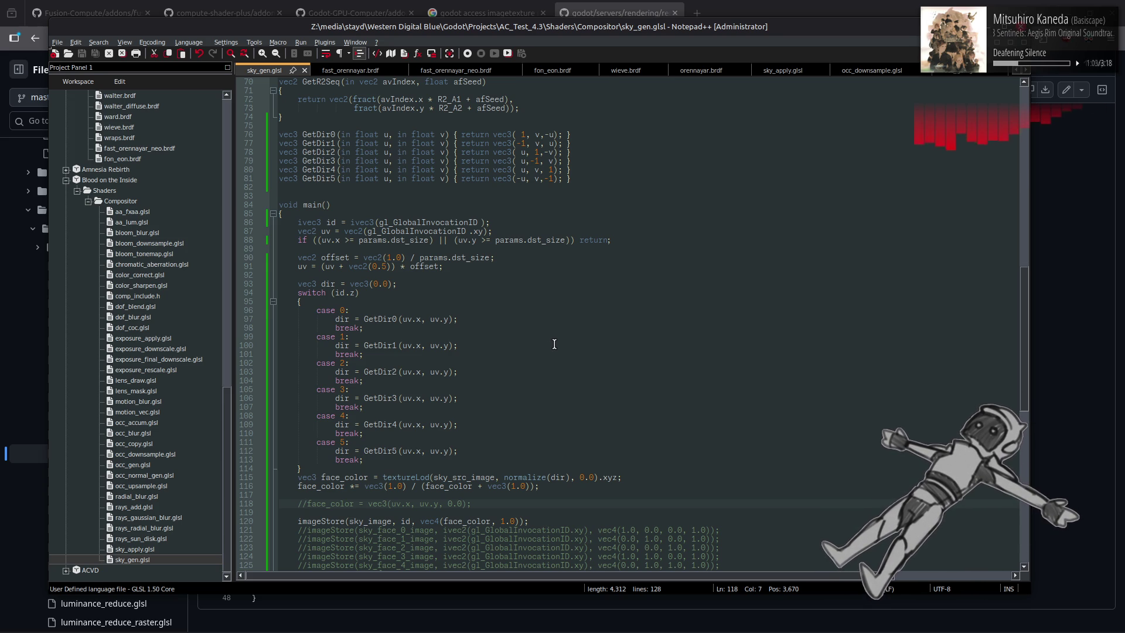
scroll(554, 344, down, 2)
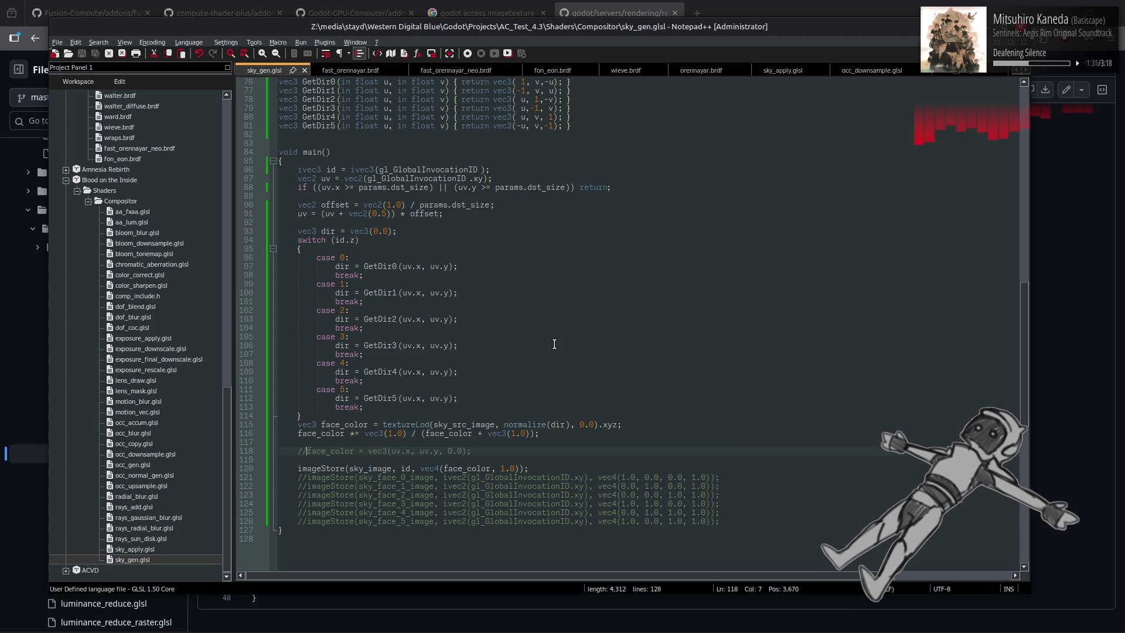
Uncomment the uv face_color line, save, and duplicate the switch block below it
key(BackSpace)
key(BackSpace)
key(ctrl+s)
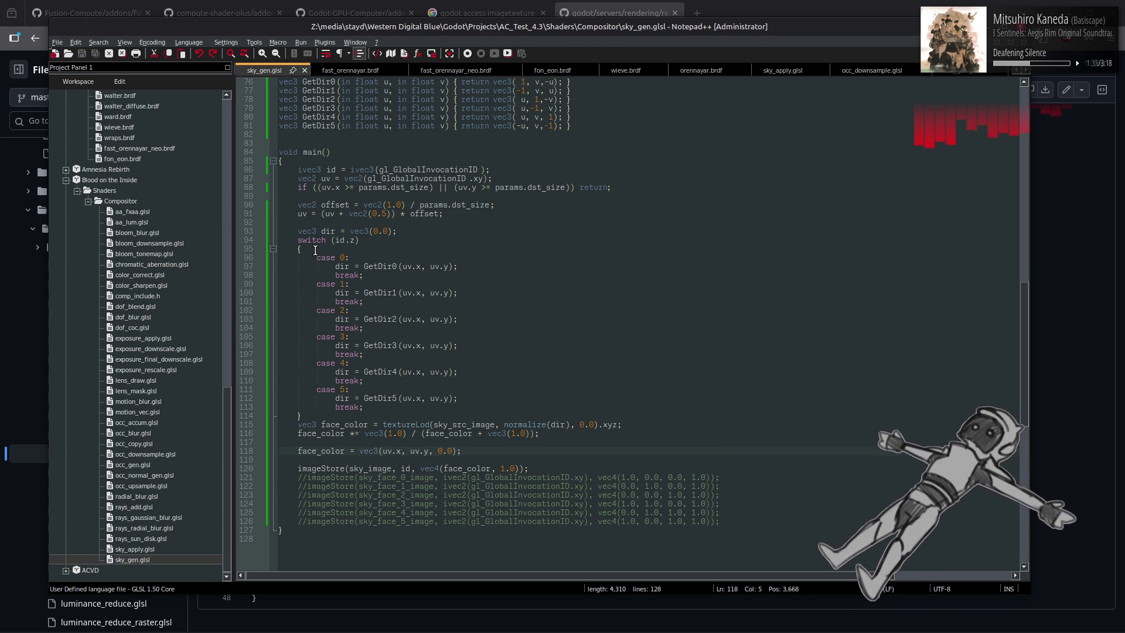
drag(309, 416, 298, 238)
key(ctrl+c)
click(443, 464)
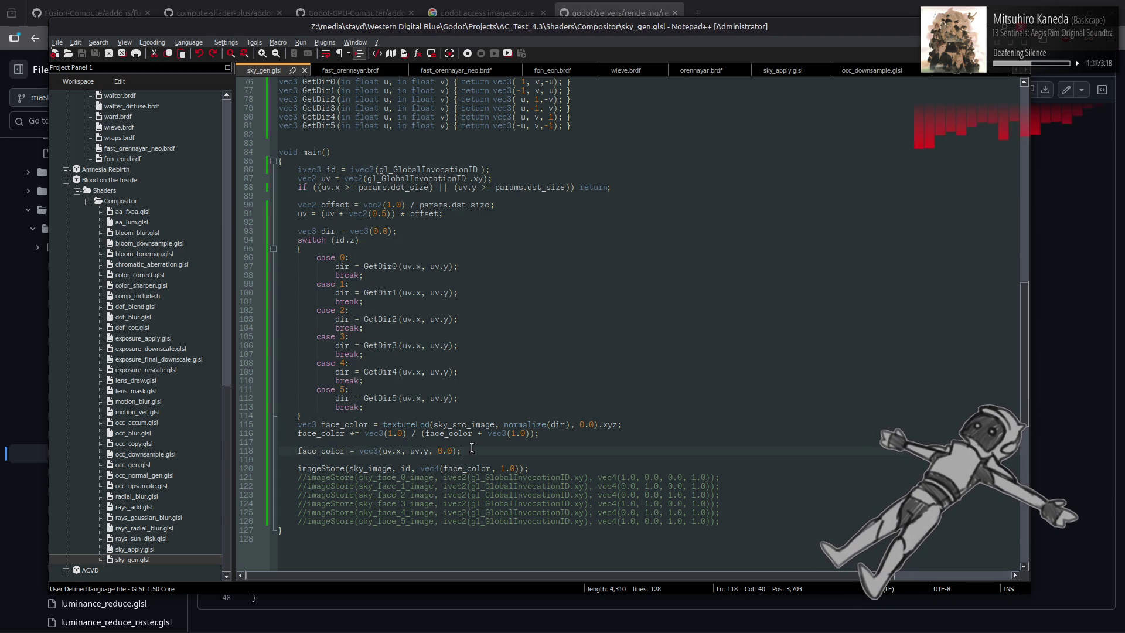
key(Return)
key(ctrl+v)
scroll(472, 448, down, 3)
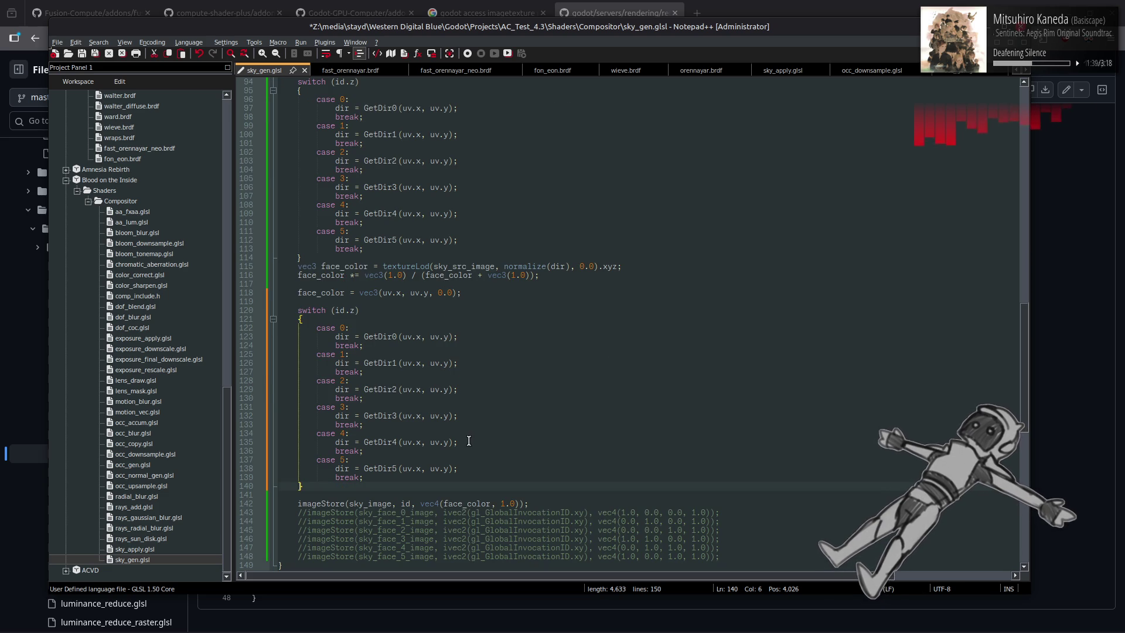
Replace case 0's direction line with face_color = vec3(1.0, 0.0, 0.0);
click(320, 293)
double_click(321, 293)
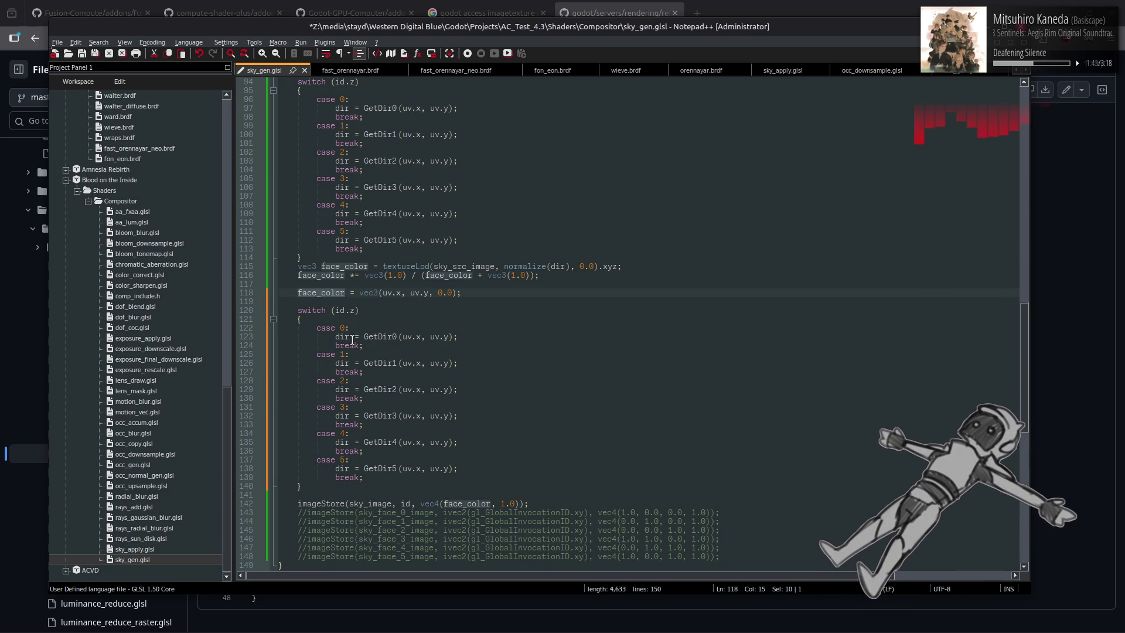
drag(335, 337, 499, 335)
key(ctrl+v)
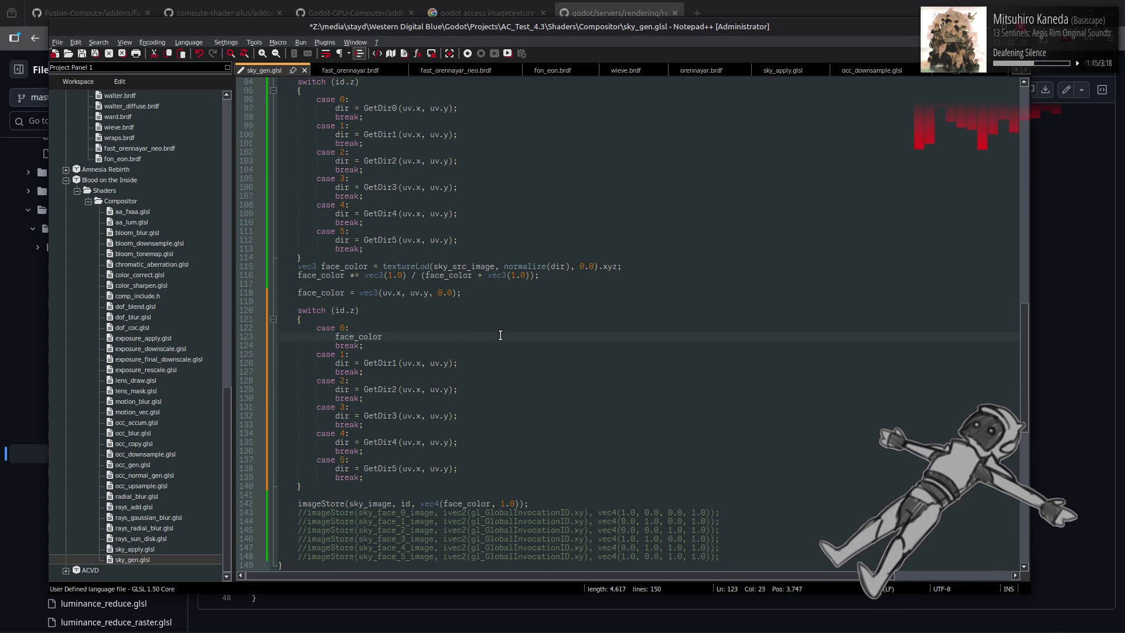
text(= vec3())
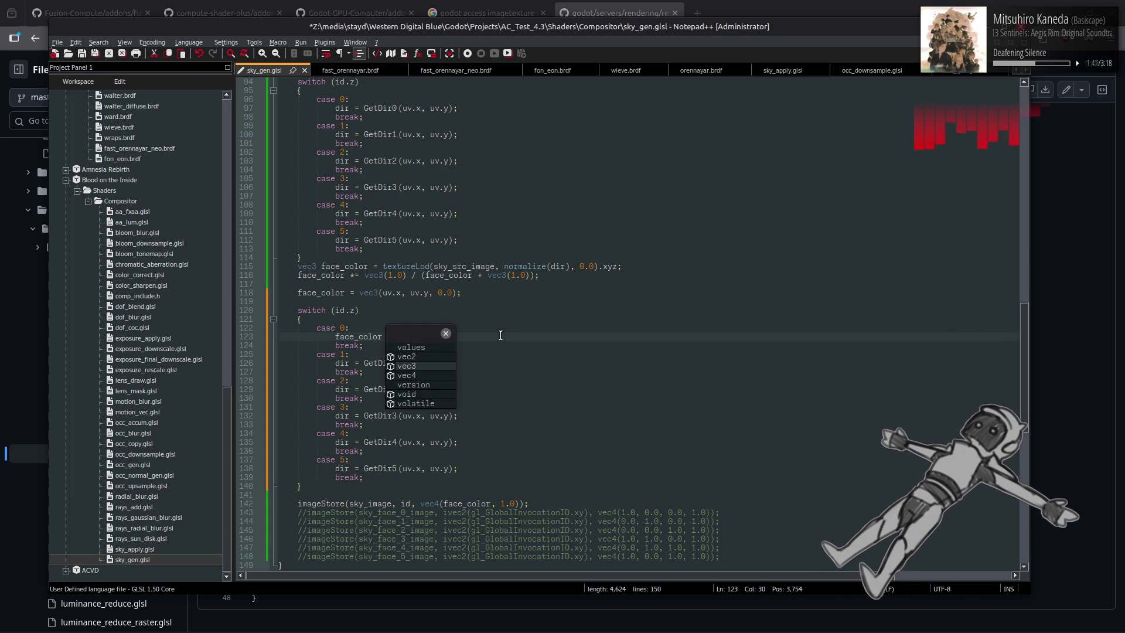
key(End)
text(;)
key(Left)
key(Left)
text(1.0, 0.0, 0)
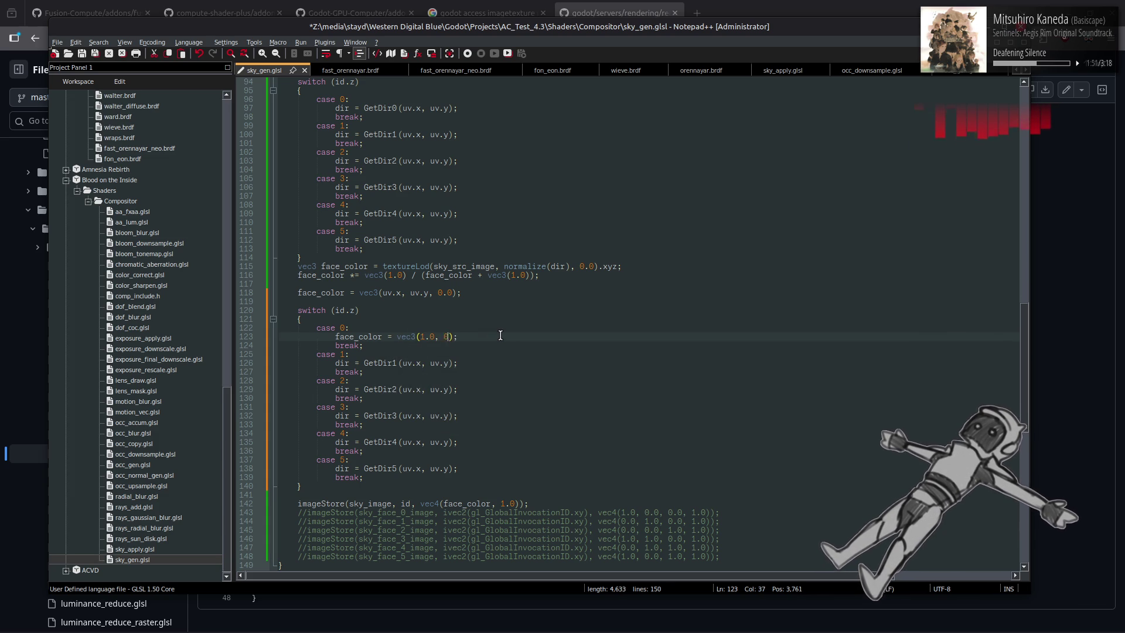
text(.0)
Replace the direction lines of cases 1–5 with the same red face_color line
mouse_move(500, 336)
mouse_down()
mouse_move(281, 337)
mouse_move(499, 358)
mouse_up()
key(ctrl+v)
drag(335, 389, 457, 389)
key(ctrl+v)
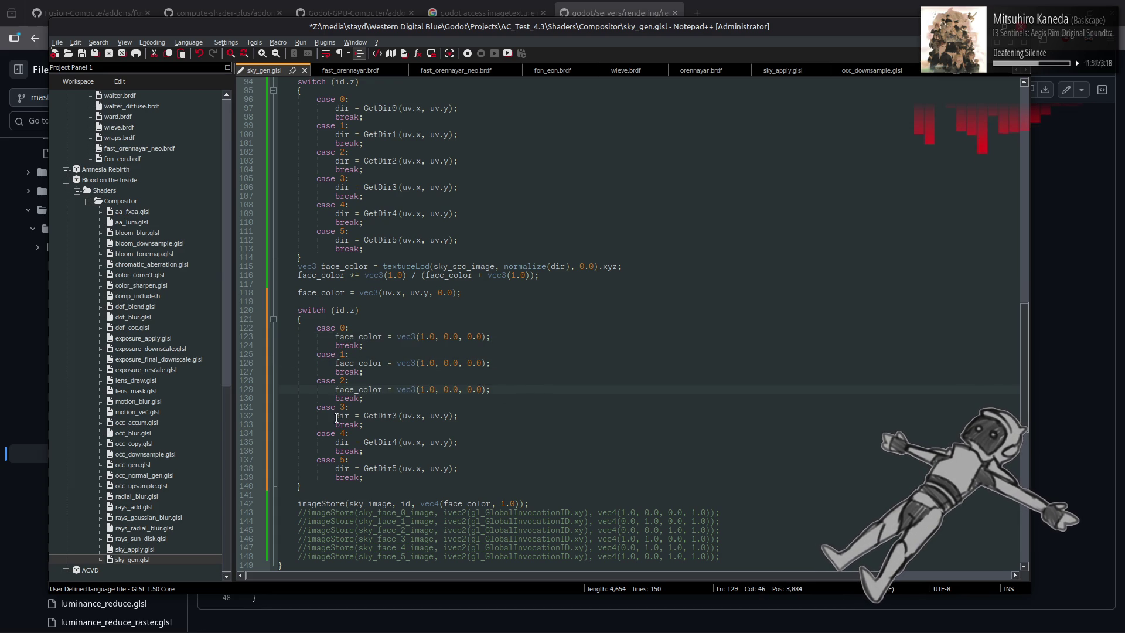
drag(335, 417, 520, 411)
key(ctrl+v)
drag(335, 442, 508, 442)
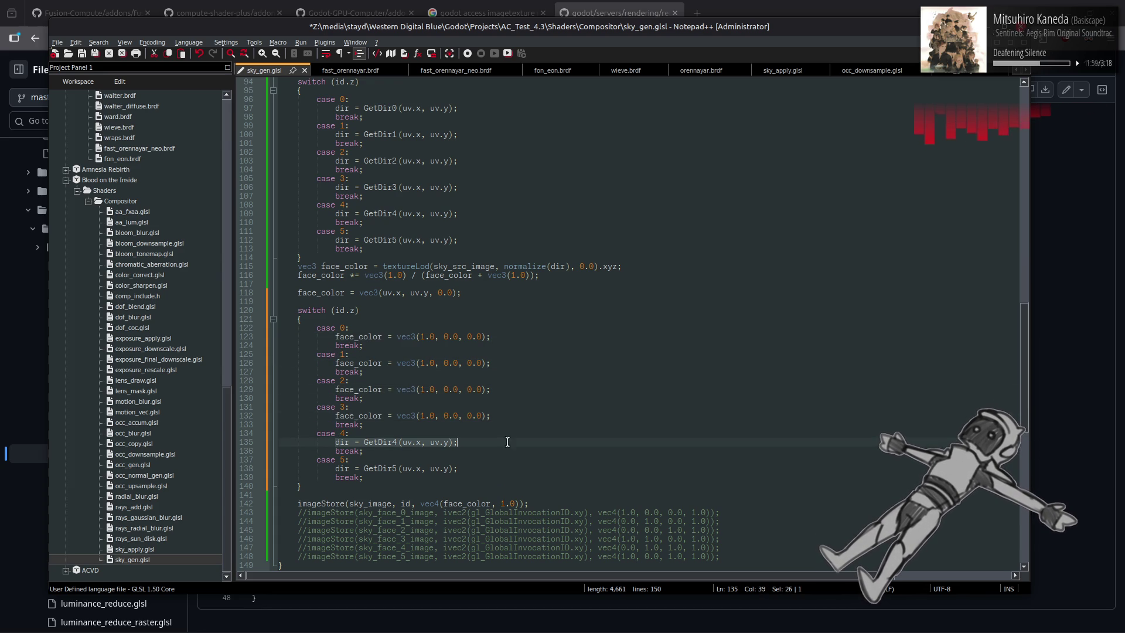
key(ctrl+v)
drag(336, 469, 508, 466)
key(ctrl+v)
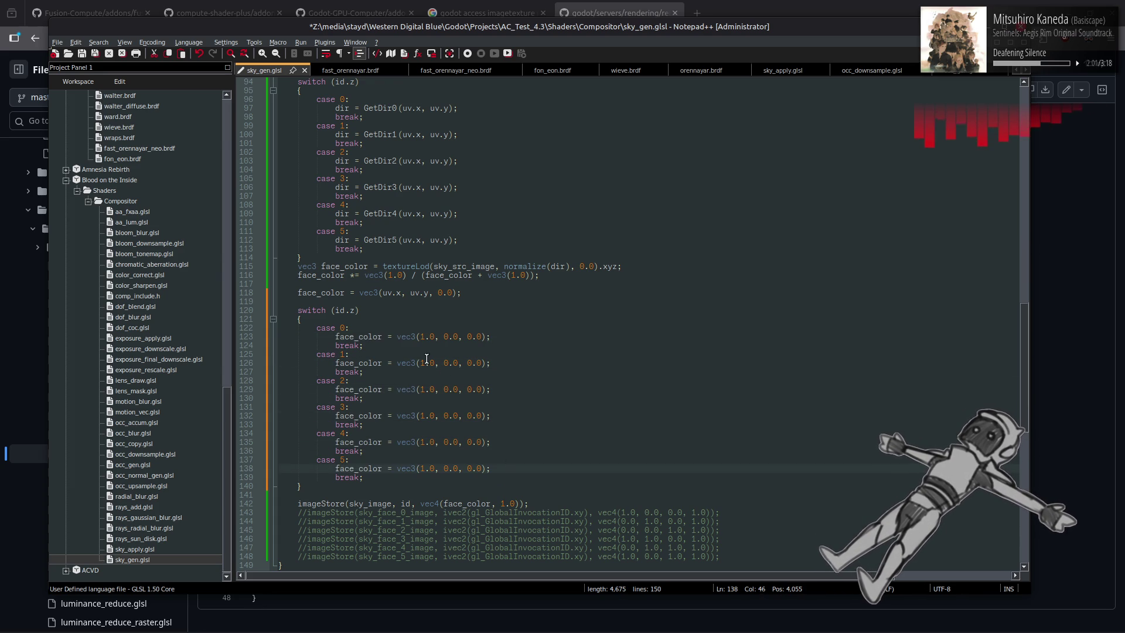
Make case 1 green, case 2 blue and case 3 yellow
double_click(423, 363)
text(0)
double_click(445, 362)
text(1)
double_click(469, 389)
text(1)
double_click(423, 390)
text(0)
double_click(446, 415)
text(1)
Make case 4 cyan (0, 1, 1) and case 5 magenta (1, 0, 1)
click(447, 442)
double_click(447, 442)
text(1)
double_click(470, 441)
text(1)
double_click(422, 442)
text(0)
double_click(470, 468)
text(1)
click(497, 415)
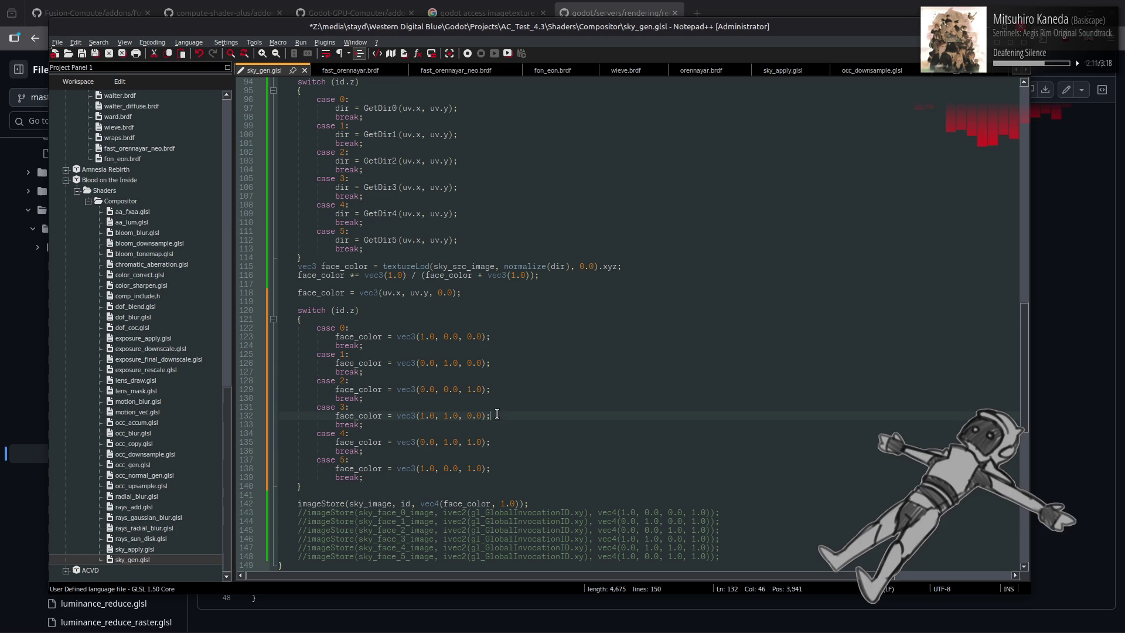
Save the shader and orbit Godot's viewport to view the red, green, blue, yellow, cyan and magenta sky faces
key(ctrl+s)
key(alt+Tab)
key(alt+Tab)
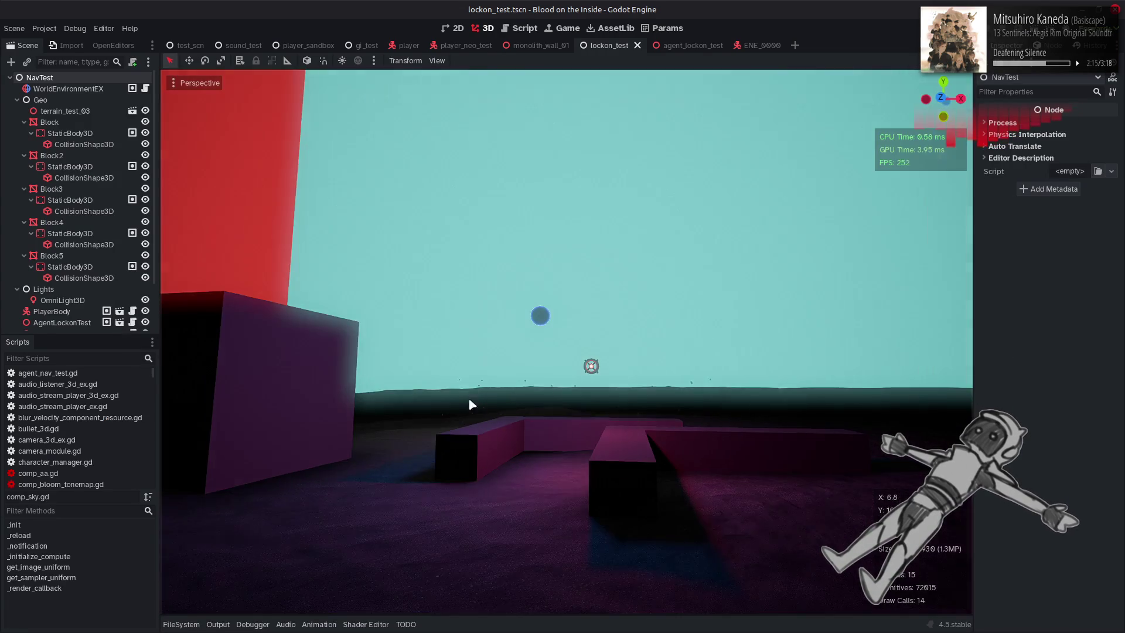
mouse_move(469, 402)
mouse_down()
mouse_move(515, 387)
mouse_move(424, 408)
mouse_up()
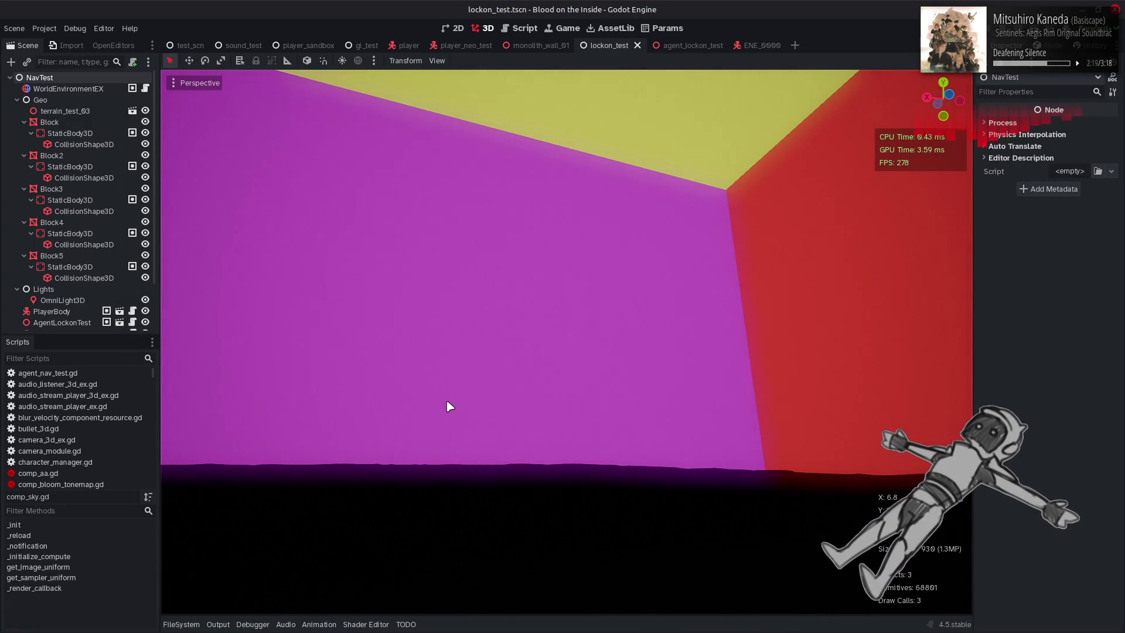
mouse_move(424, 408)
mouse_down()
mouse_move(504, 407)
mouse_move(469, 409)
mouse_up()
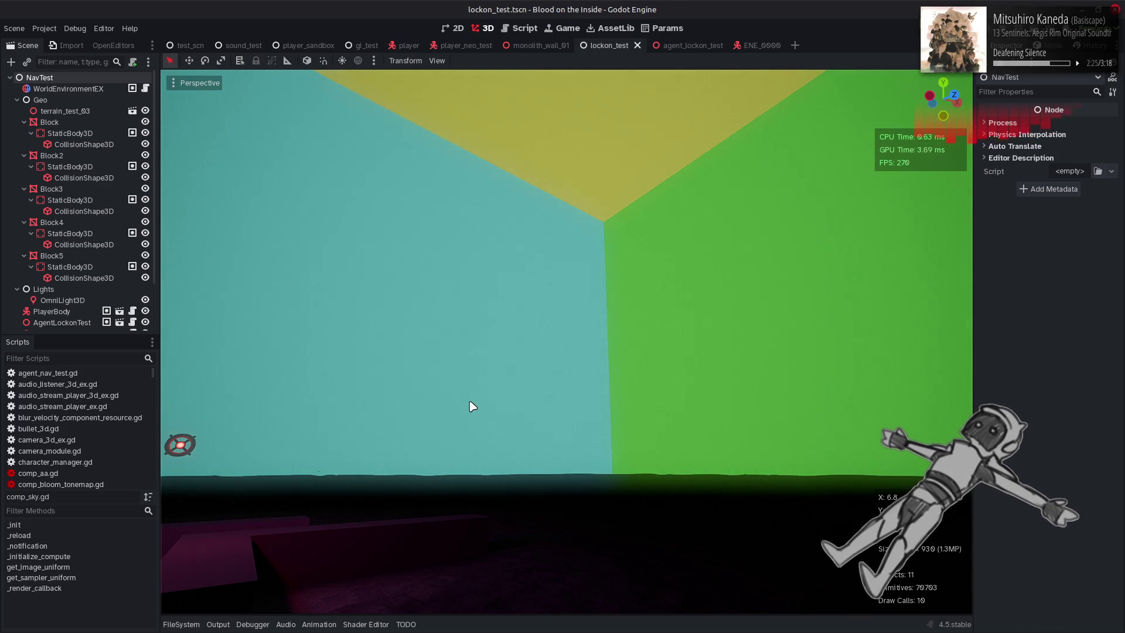
key(alt+Tab)
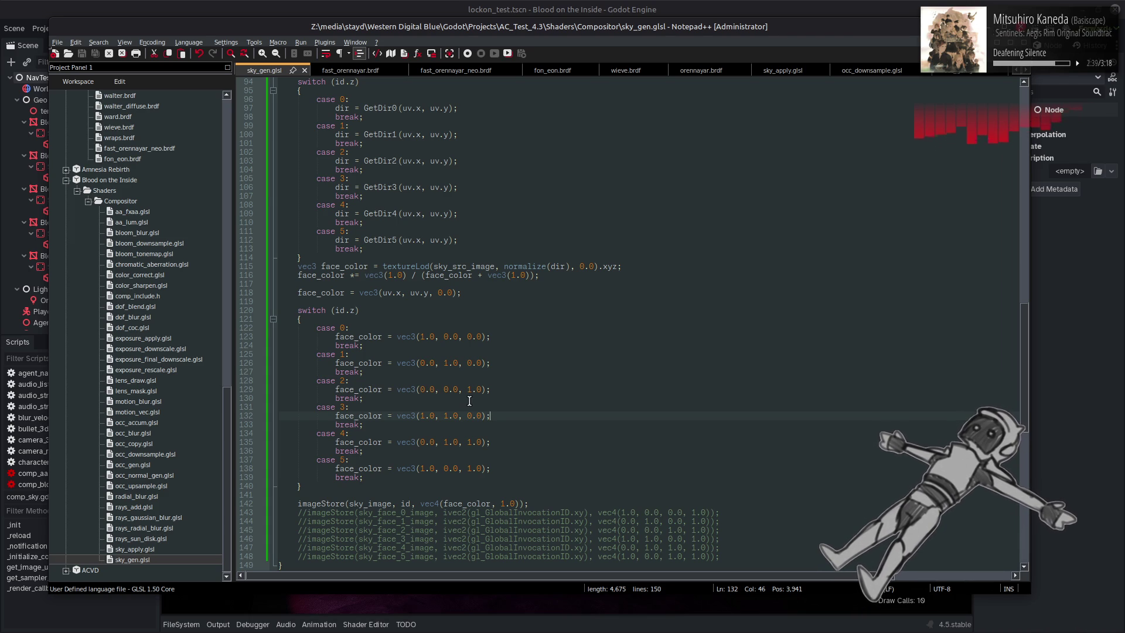
double_click(406, 505)
scroll(406, 372, up, 9)
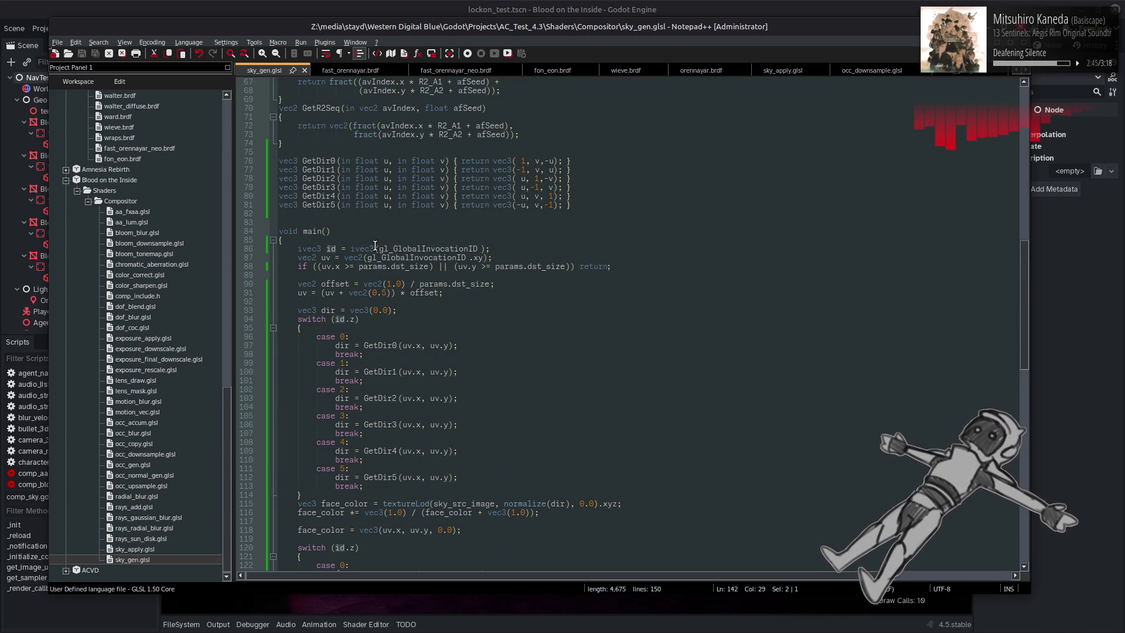
double_click(377, 249)
click(331, 249)
double_click(331, 248)
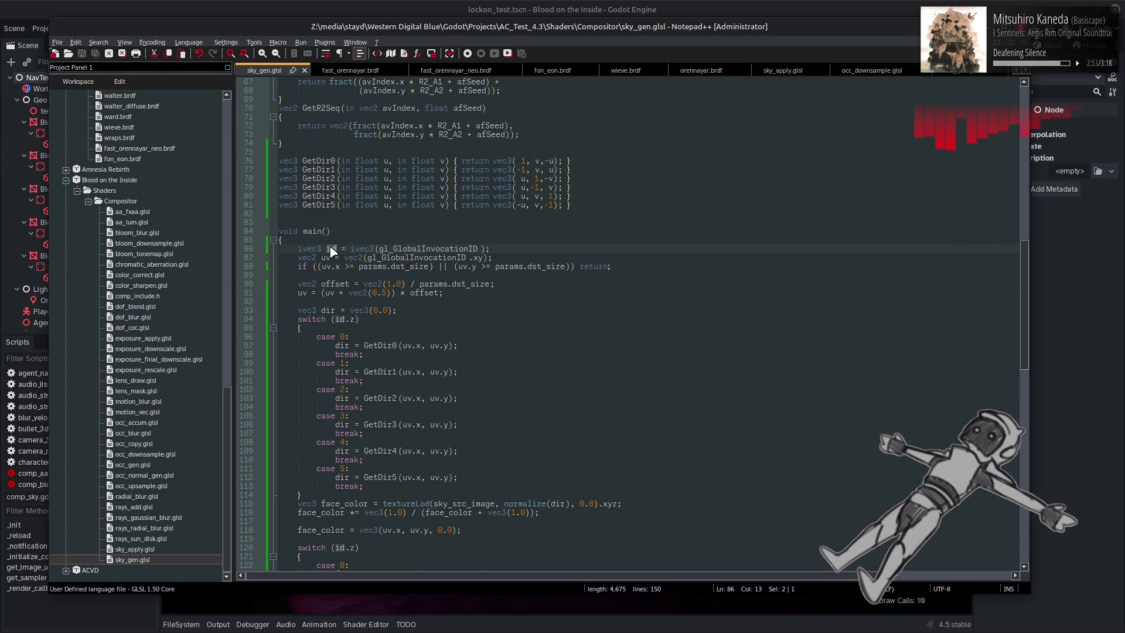
scroll(331, 251, up, 9)
click(331, 248)
scroll(330, 246, up, 13)
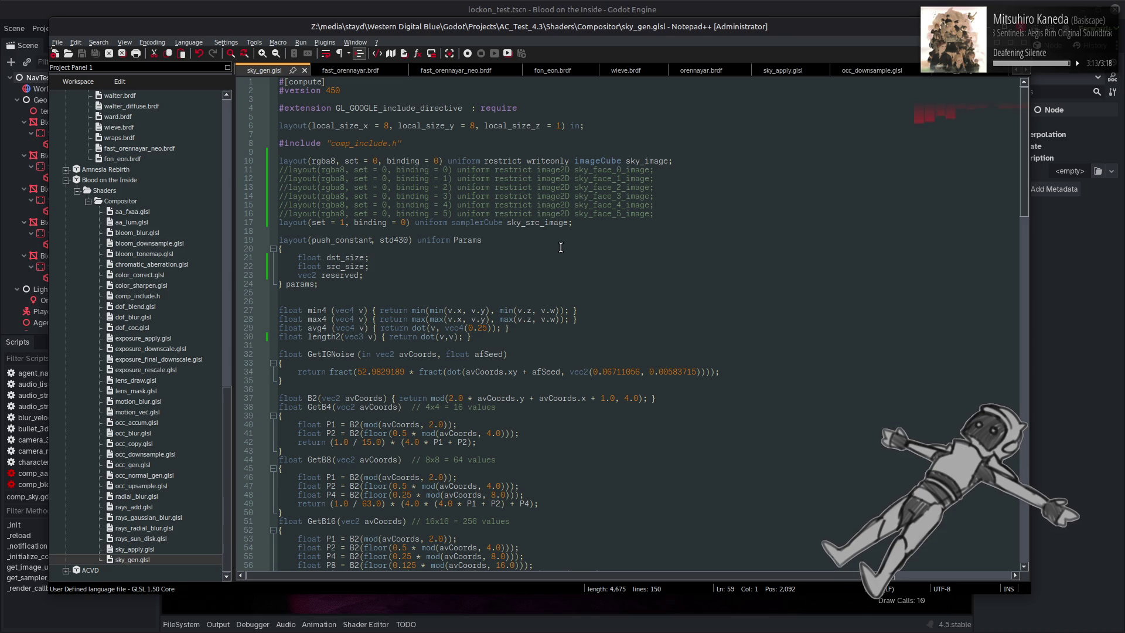
scroll(561, 247, down, 20)
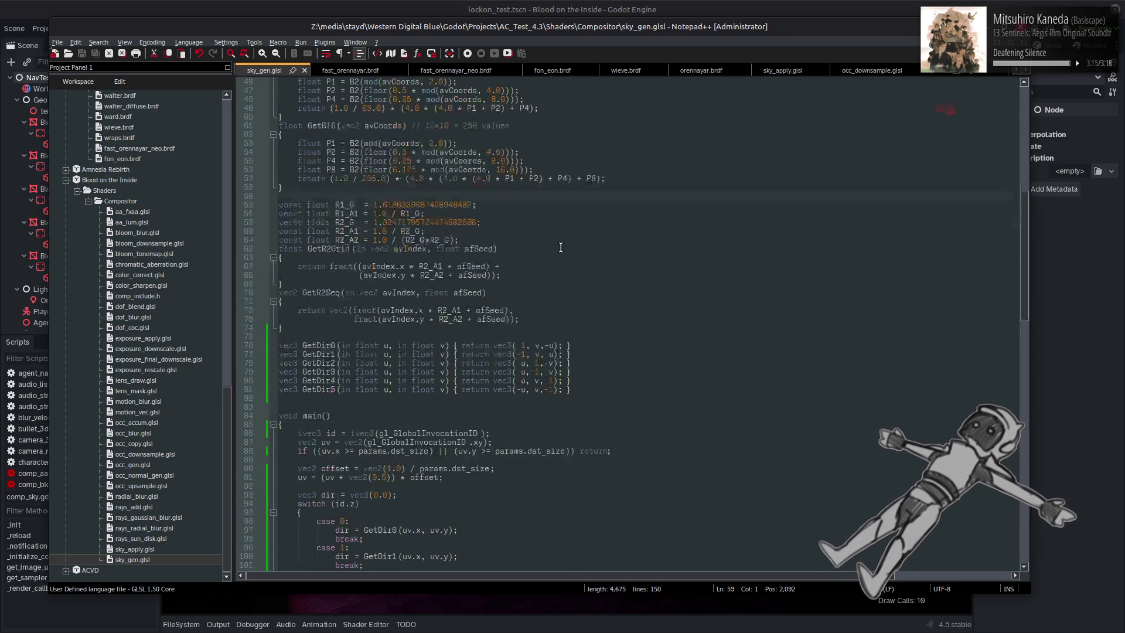
key(alt+Tab)
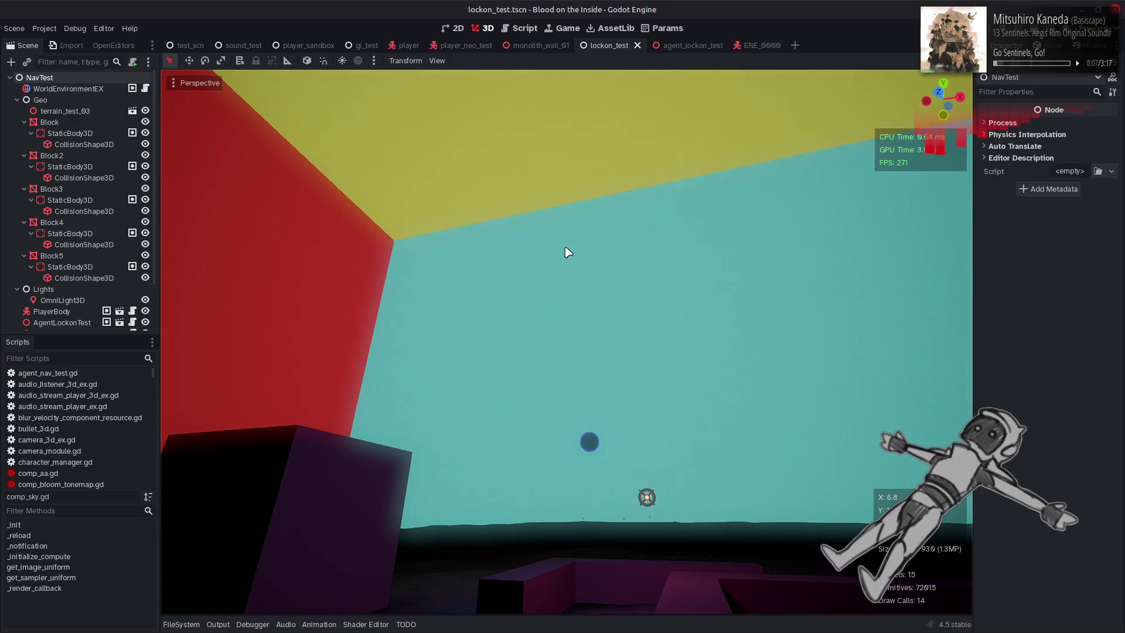
Change switch (id.z) to switch (id.x) in sky_gen.glsl and save it
key(alt+Tab)
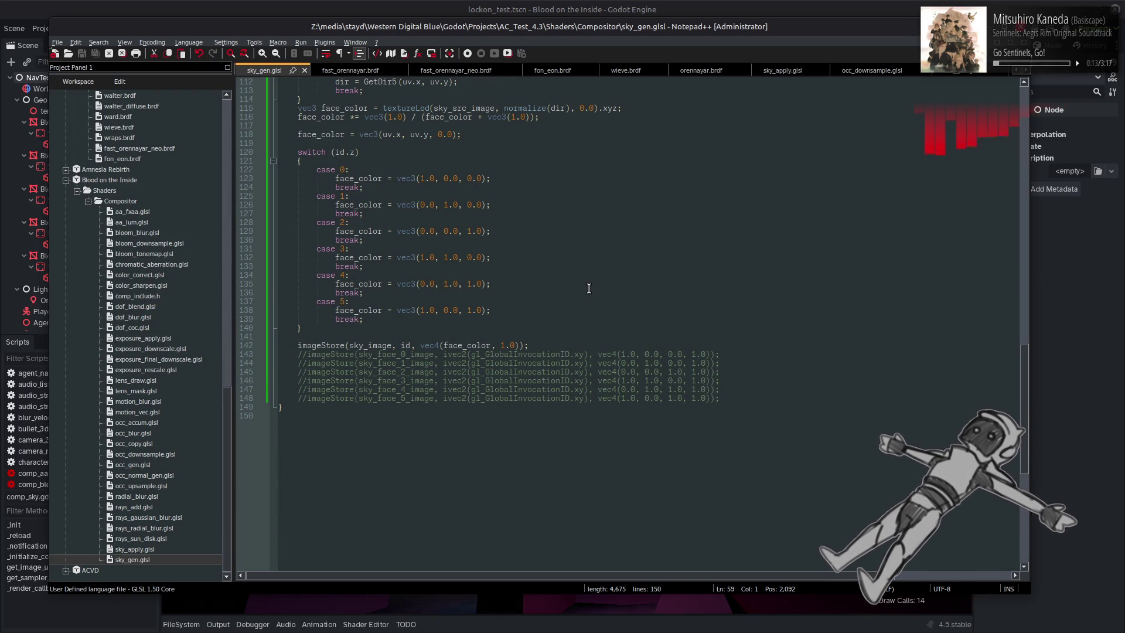
scroll(589, 288, up, 3)
scroll(589, 288, up, 3)
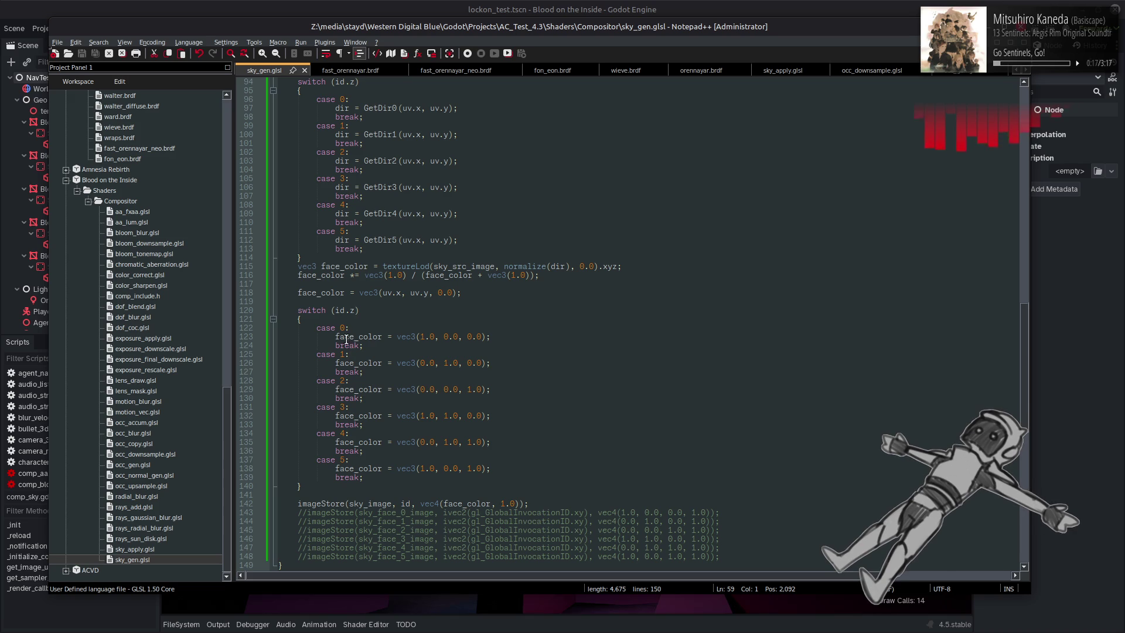
double_click(352, 310)
text(x)
key(Escape)
key(Down)
key(ctrl+s)
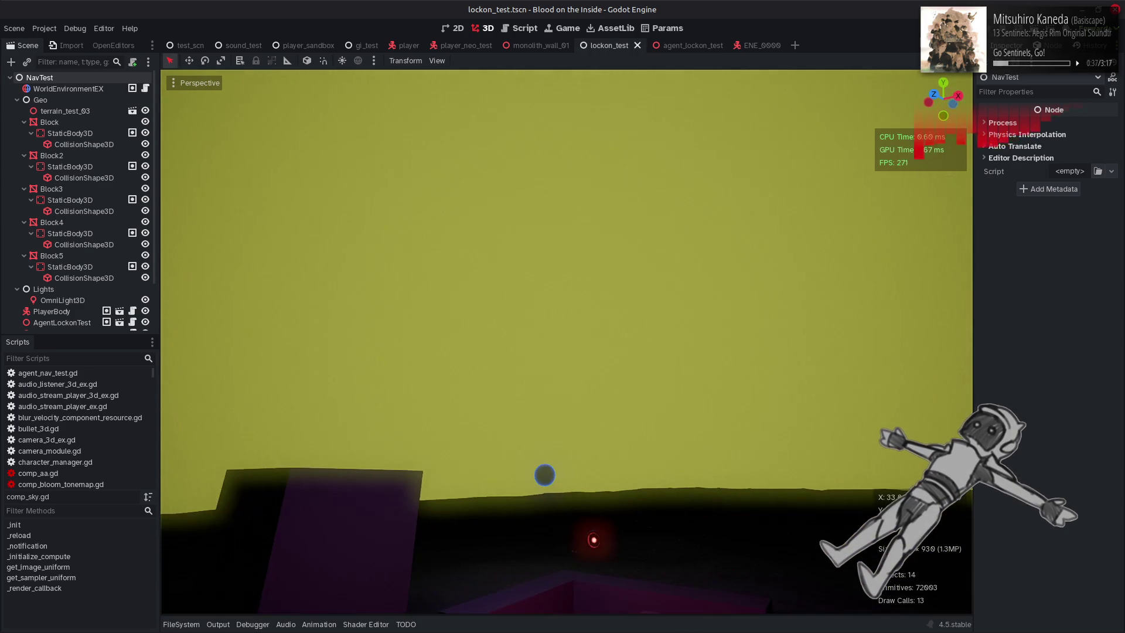
key(alt+Tab)
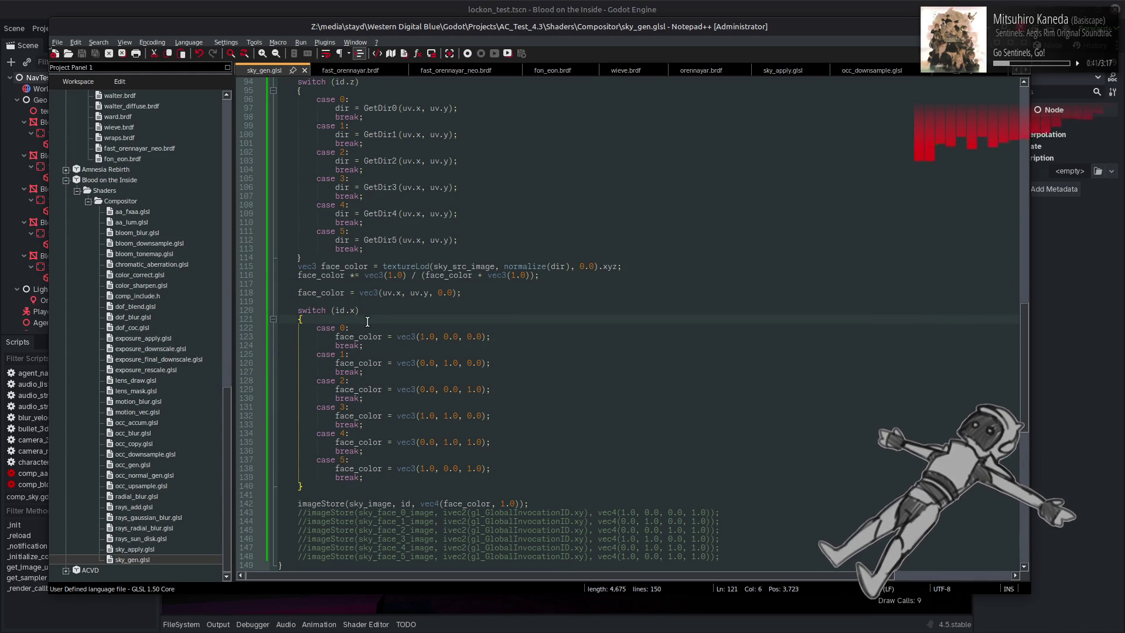
Set the colour switch to id.y, save, and check the Godot sky
double_click(355, 310)
text(y)
key(ctrl+s)
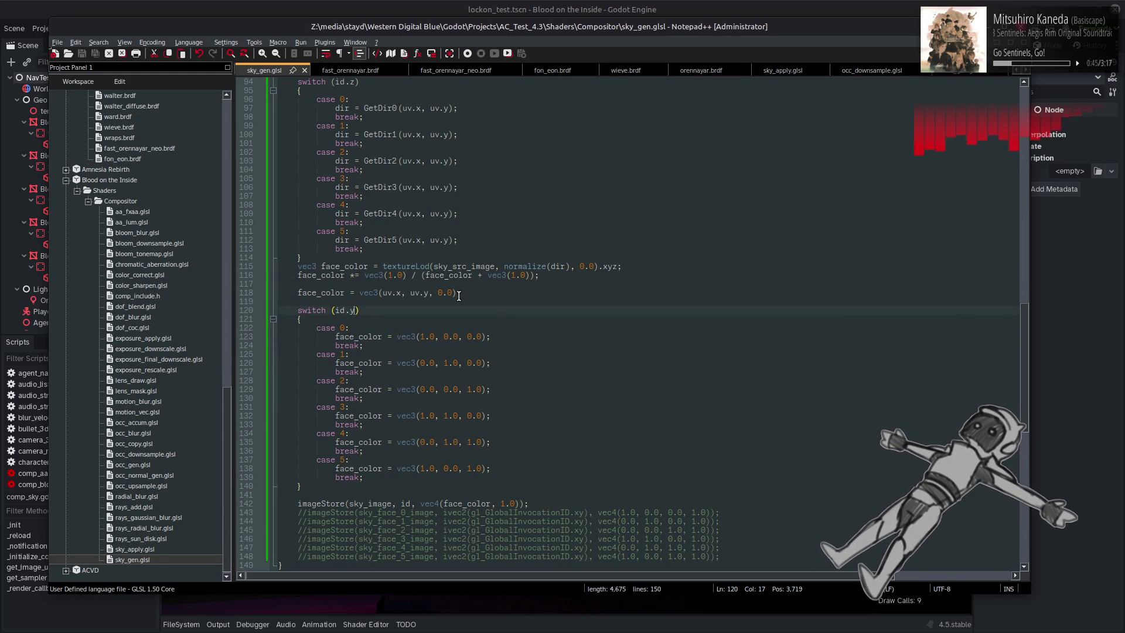
key(alt+Tab)
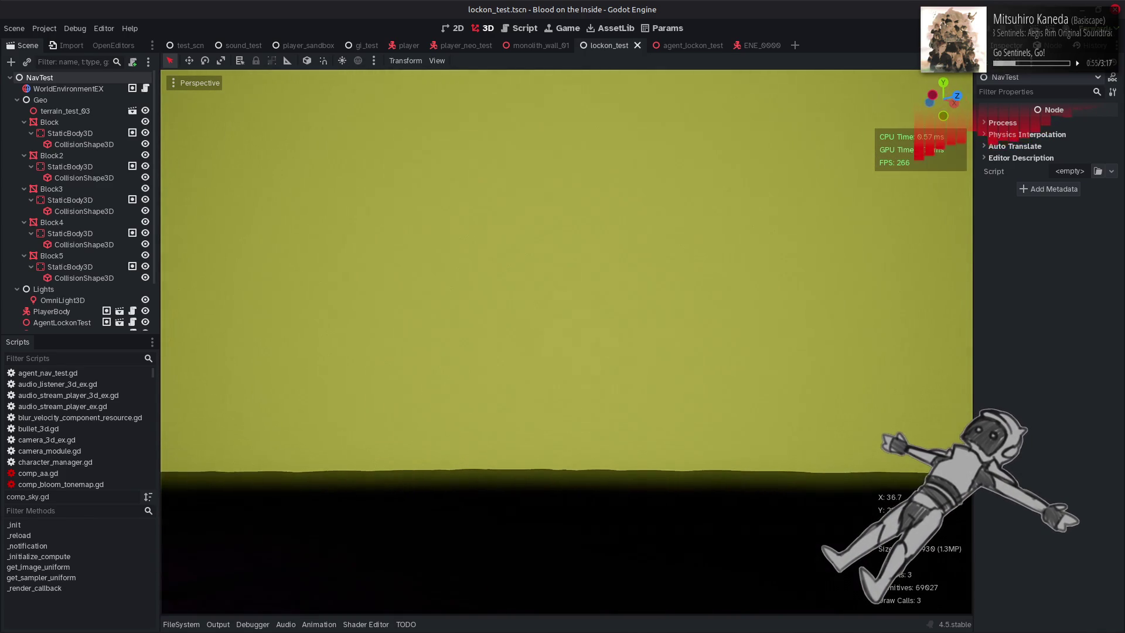
key(alt+Tab)
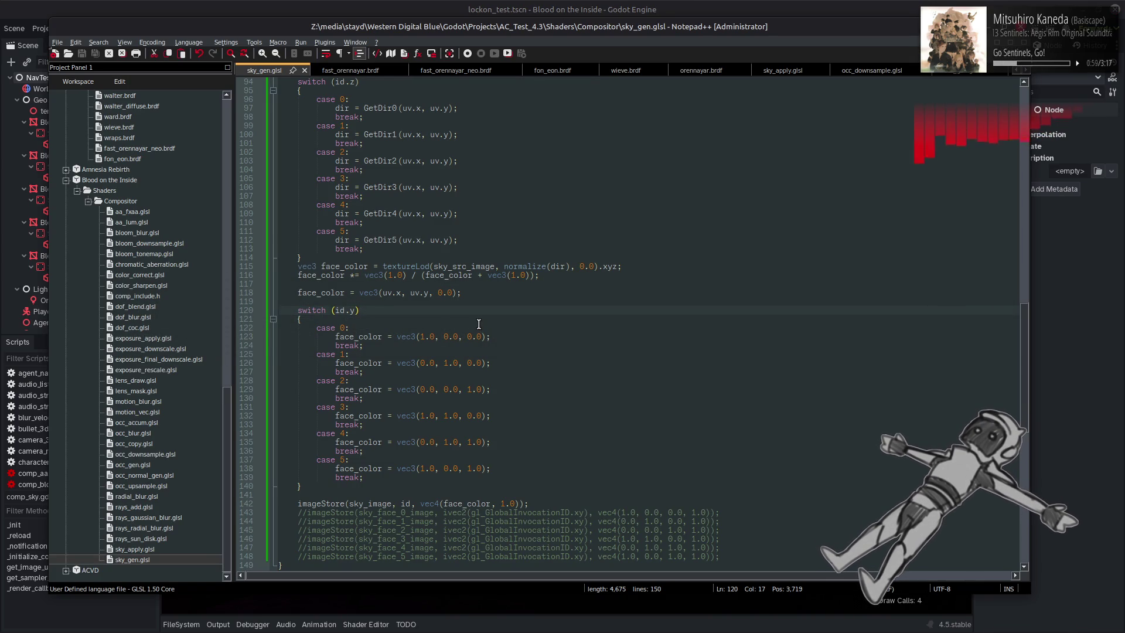
key(BackSpace)
Restore the switch to id.x and save the shader
text(x)
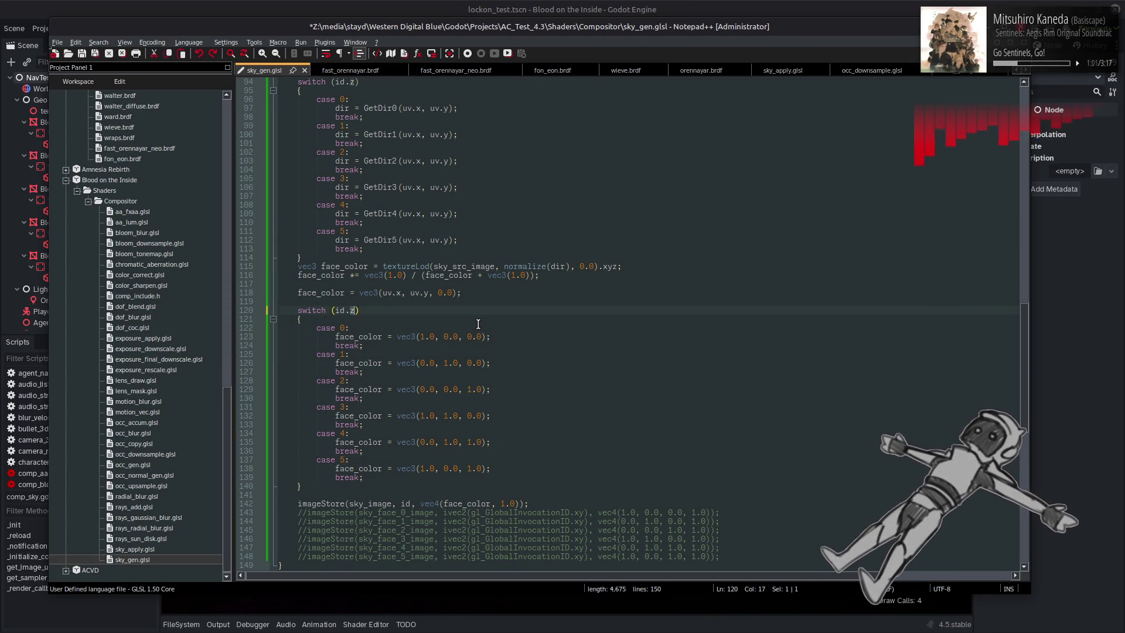
key(ctrl+s)
key(alt+Tab)
key(alt+Tab)
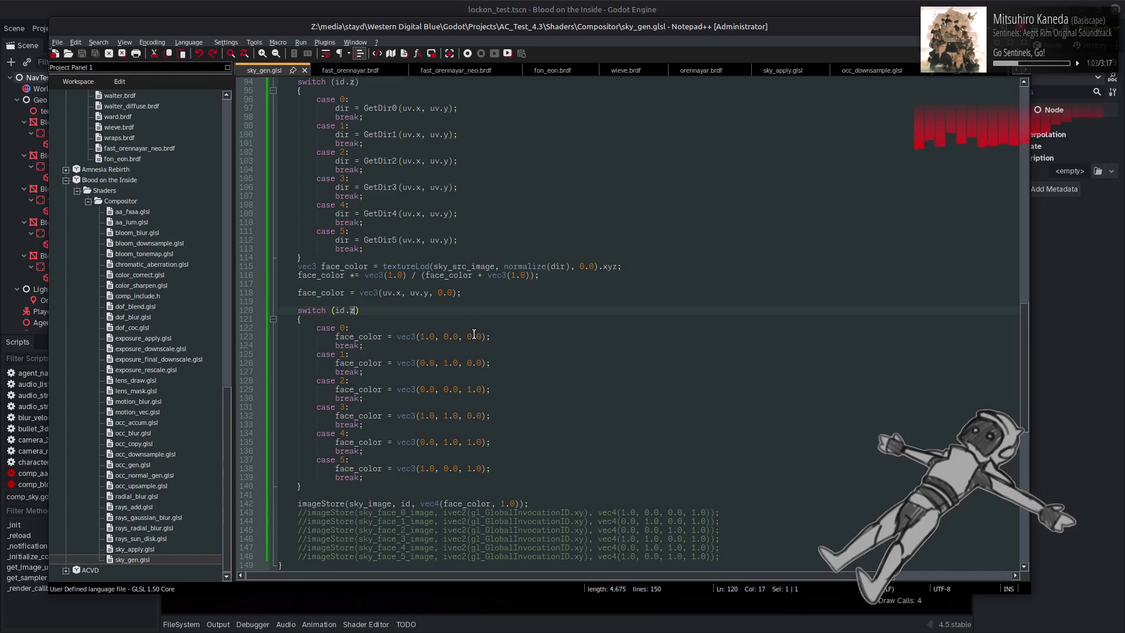
Add an if (id.x > 1) condition below the switch block
click(381, 494)
key(Return)
key(Return)
key(Up)
text(if )
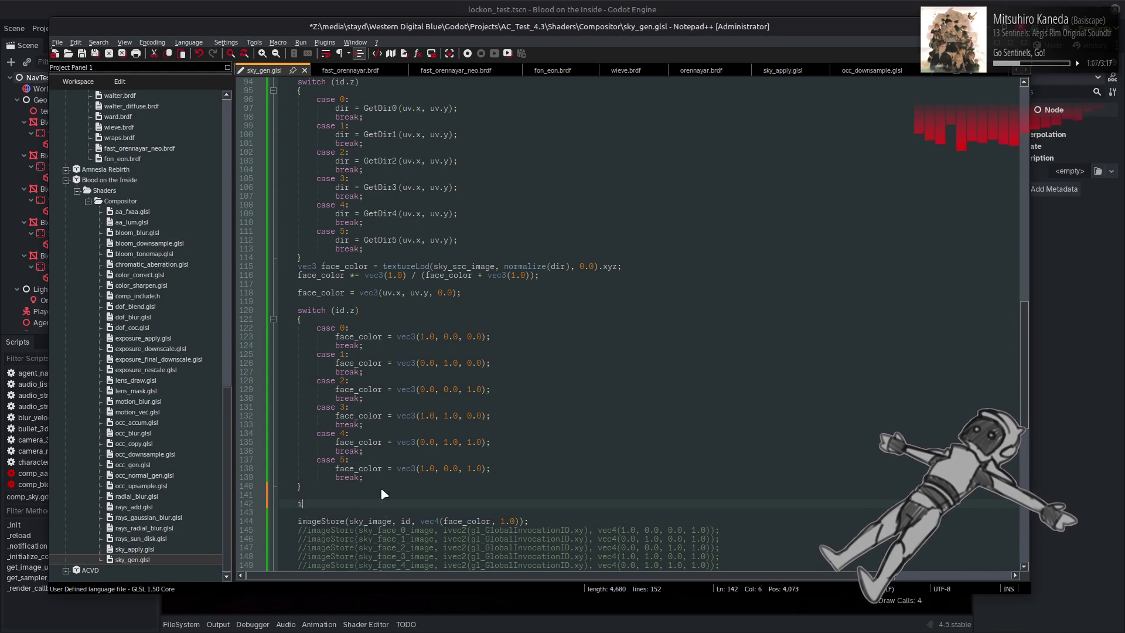
text((id.x)
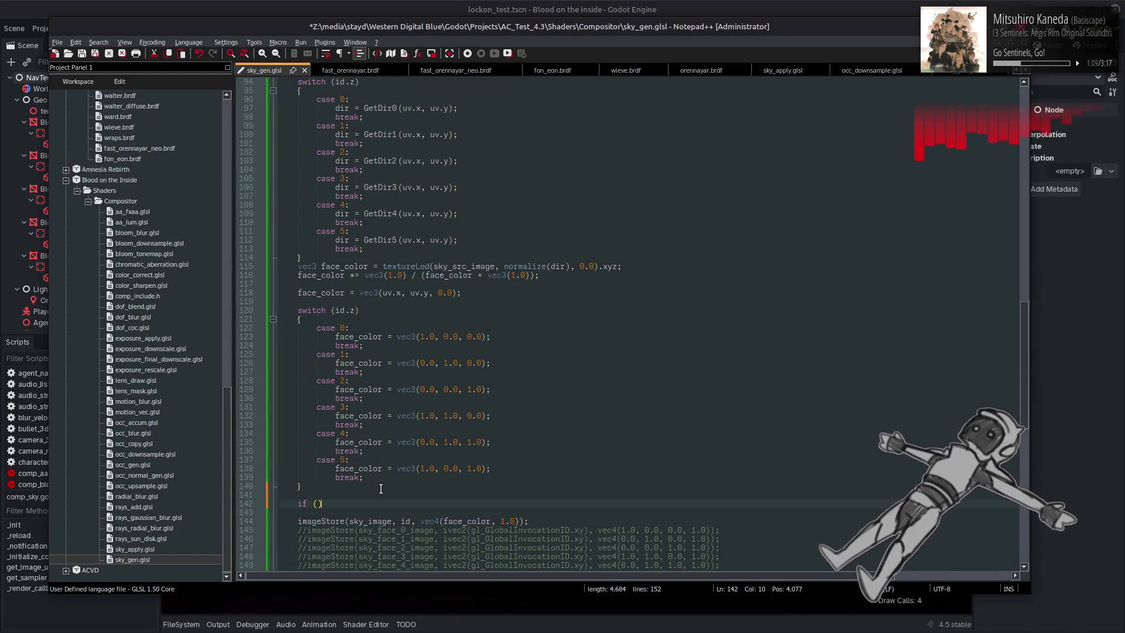
text( >)
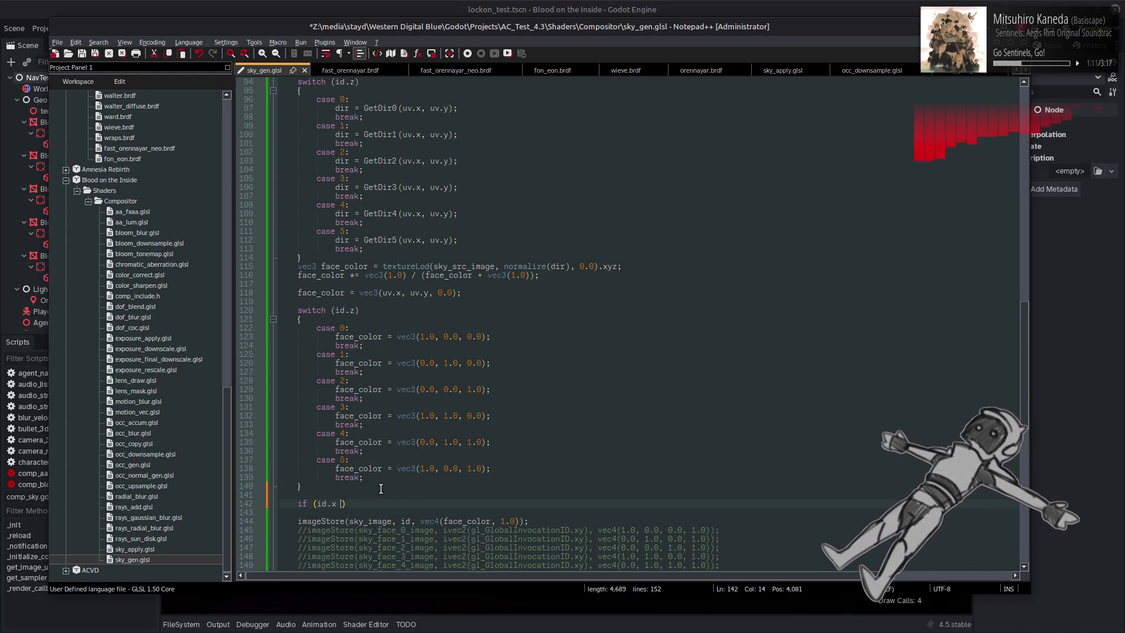
text( 1)
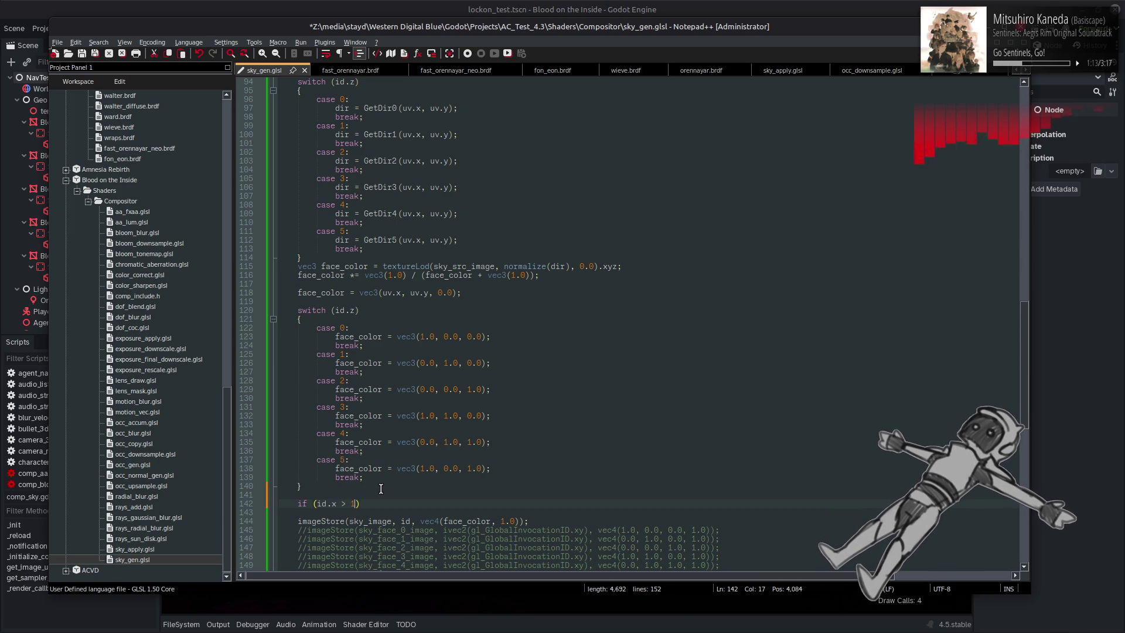
key(Return)
key(Tab)
text(fac)
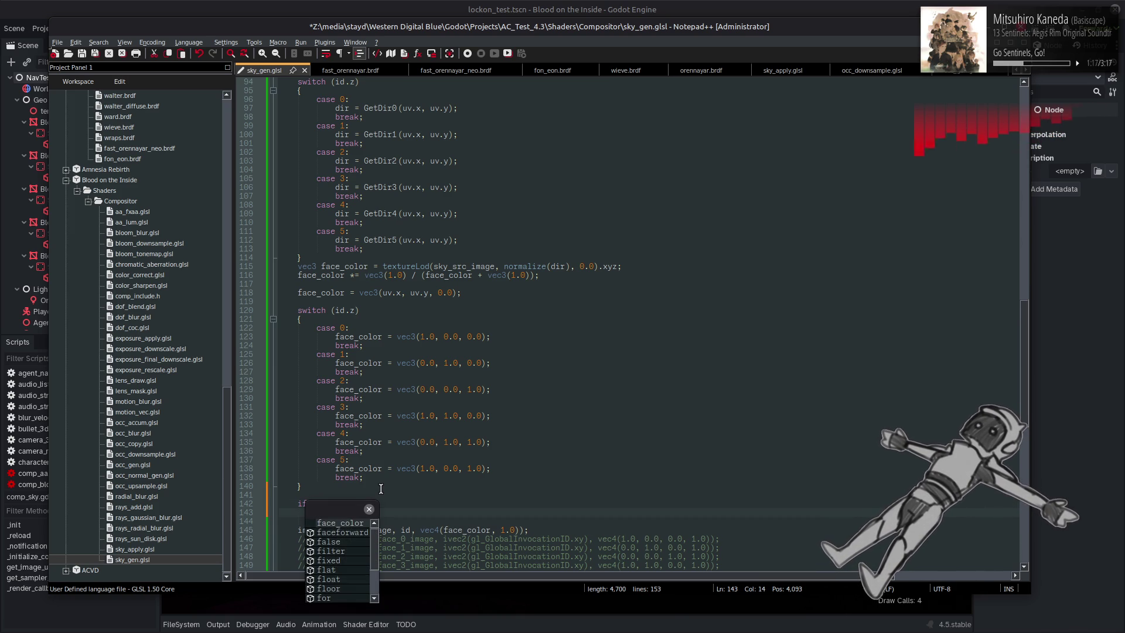
Inside the if, set face_color to white vec3(1.0, 1.0, 1.0), save, and view in Godot
drag(335, 336, 491, 336)
key(ctrl+c)
double_click(327, 513)
key(ctrl+v)
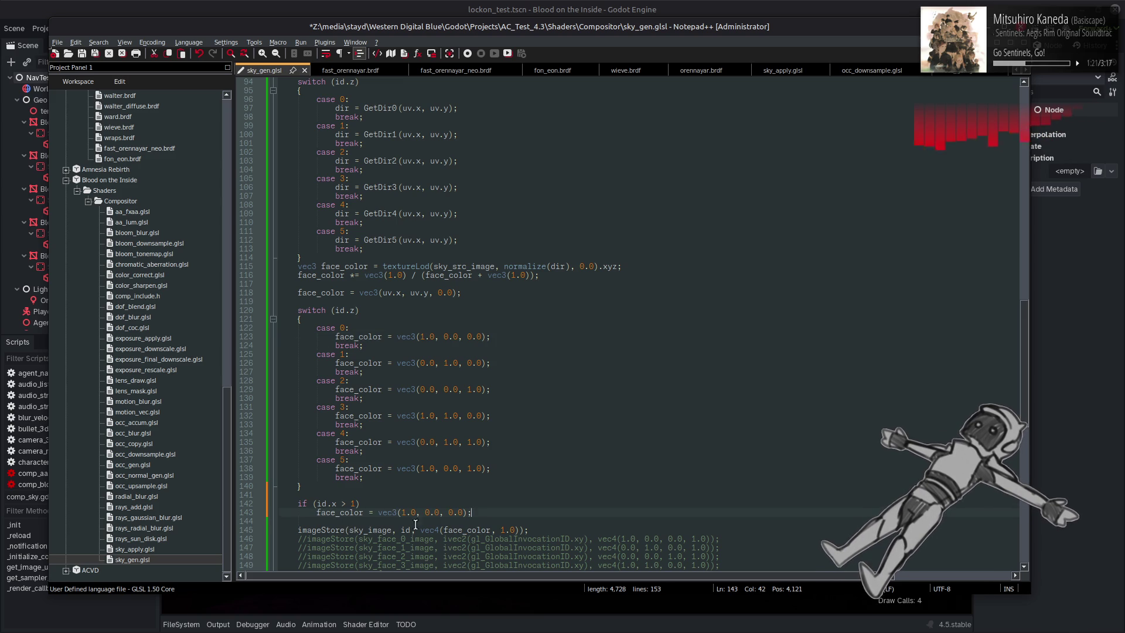
double_click(428, 513)
text(1)
double_click(449, 513)
text(1)
key(ctrl+s)
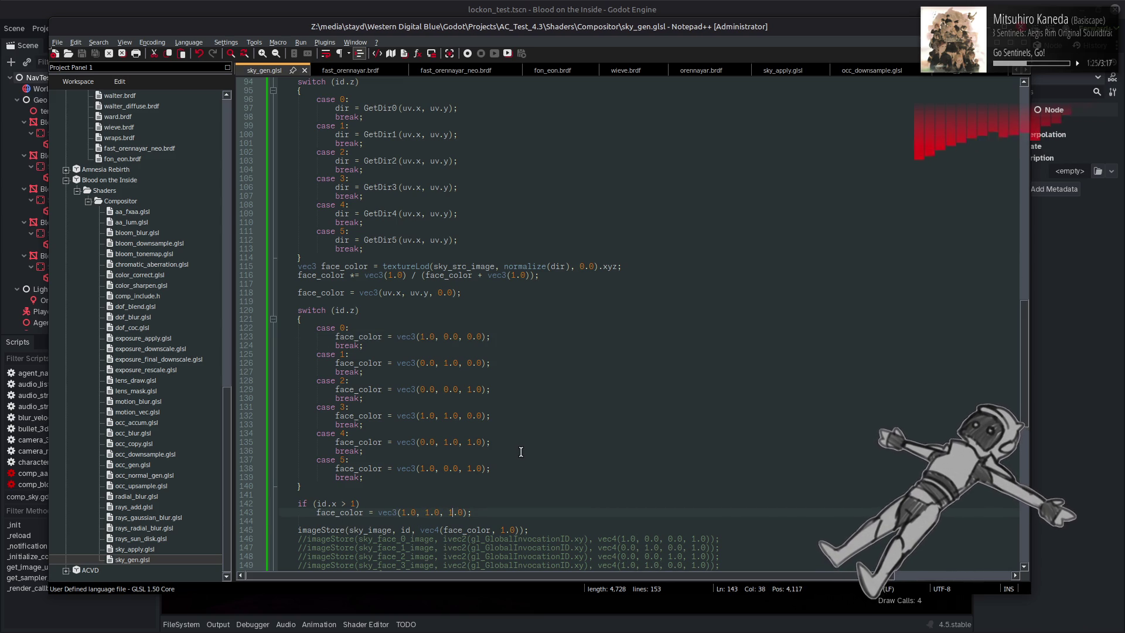
key(alt+Tab)
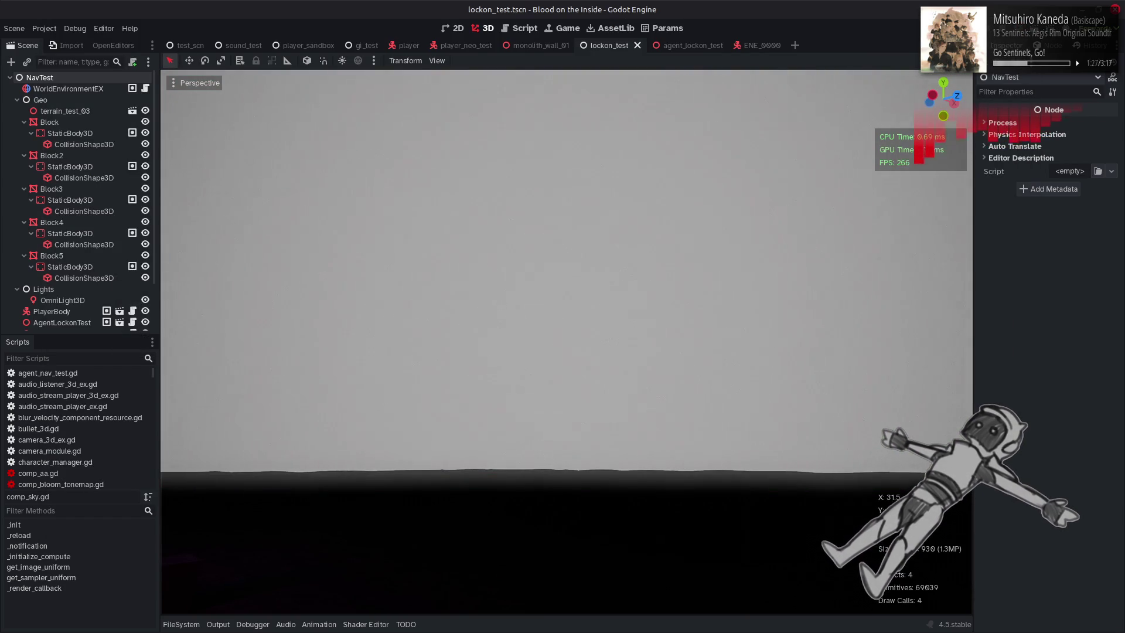
Try id.x thresholds of 2 and 3, saving and checking the sky each time
key(alt+Tab)
key(Up)
key(Left)
key(BackSpace)
text(2)
key(ctrl+s)
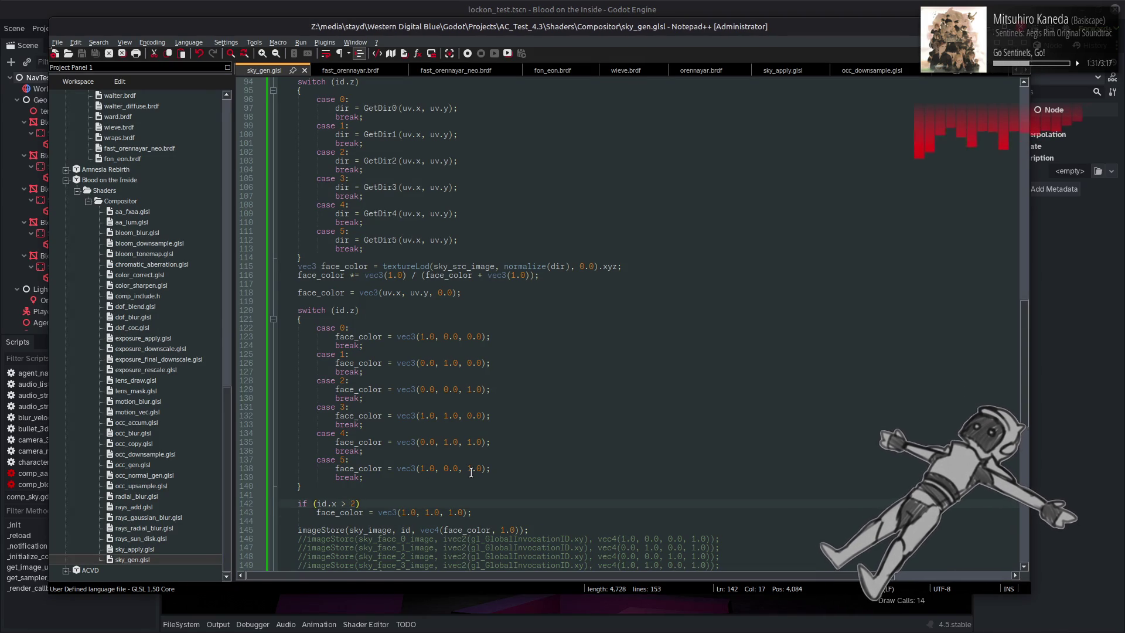
key(alt+Tab)
key(alt+Tab)
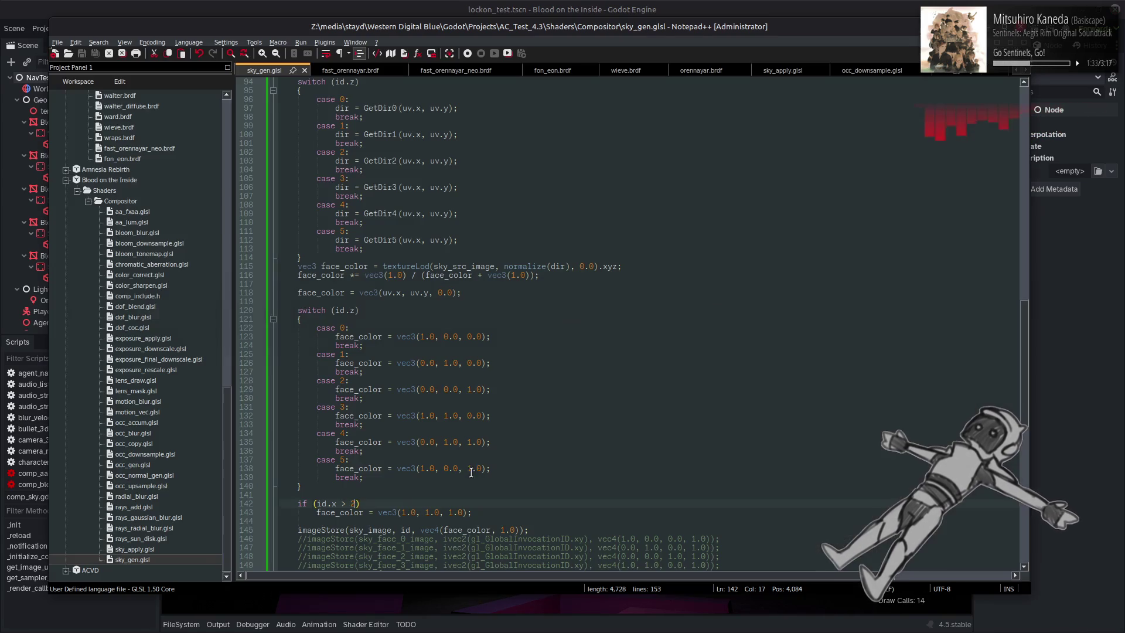
double_click(353, 504)
text(3)
key(ctrl+s)
key(alt+Tab)
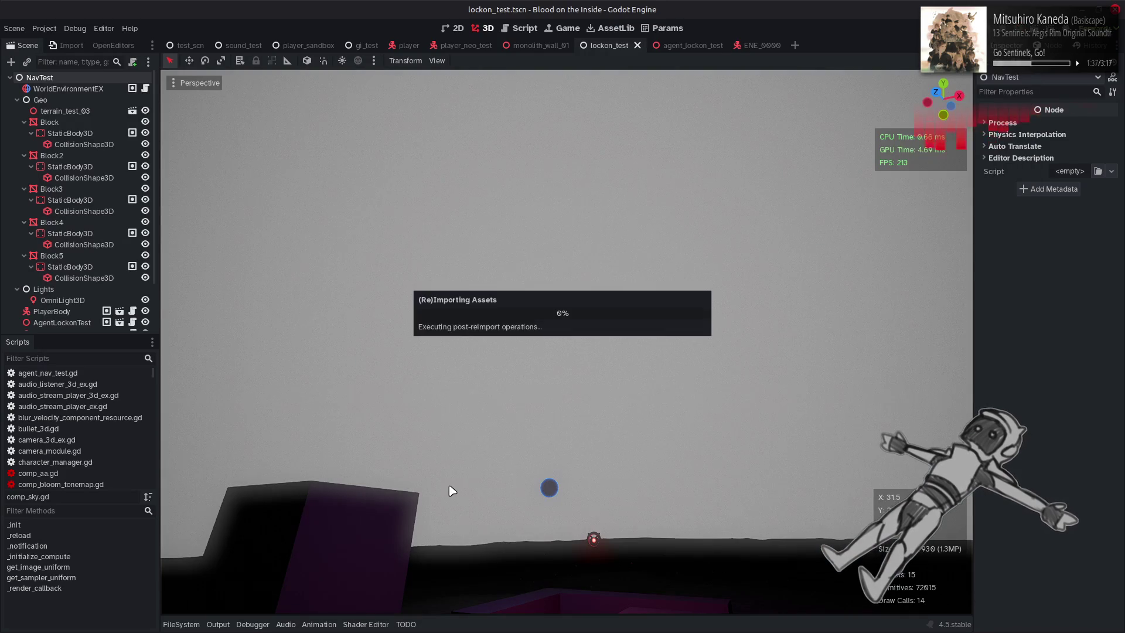
key(alt+Tab)
Raise the threshold to 31 and then 32, saving and checking the sky each time
double_click(353, 503)
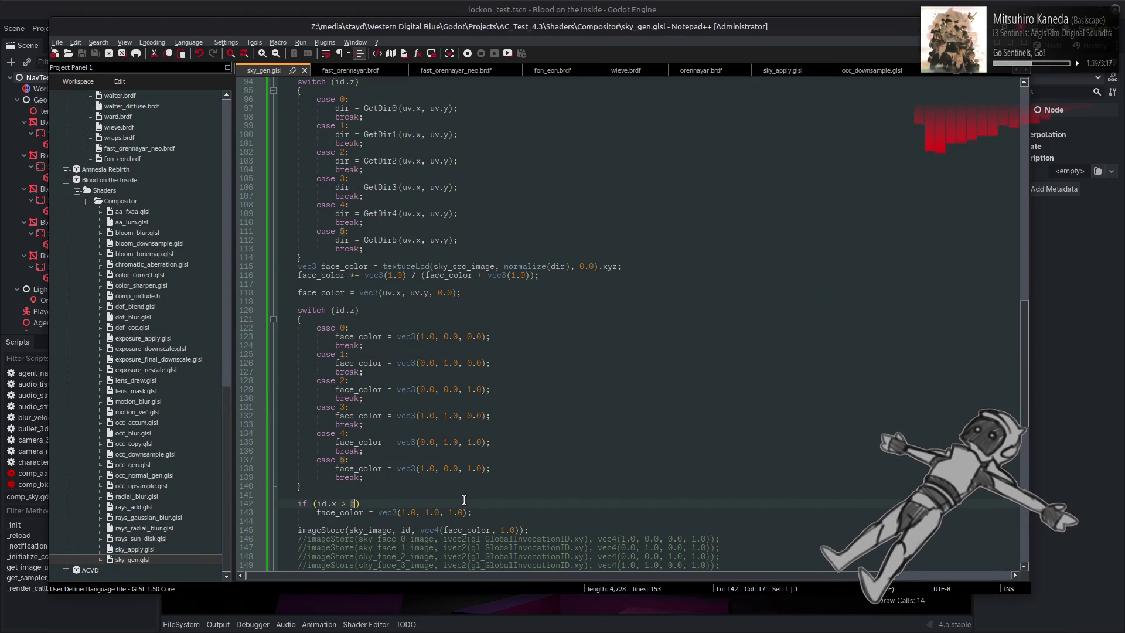
text(0)
key(ctrl+s)
key(alt+Tab)
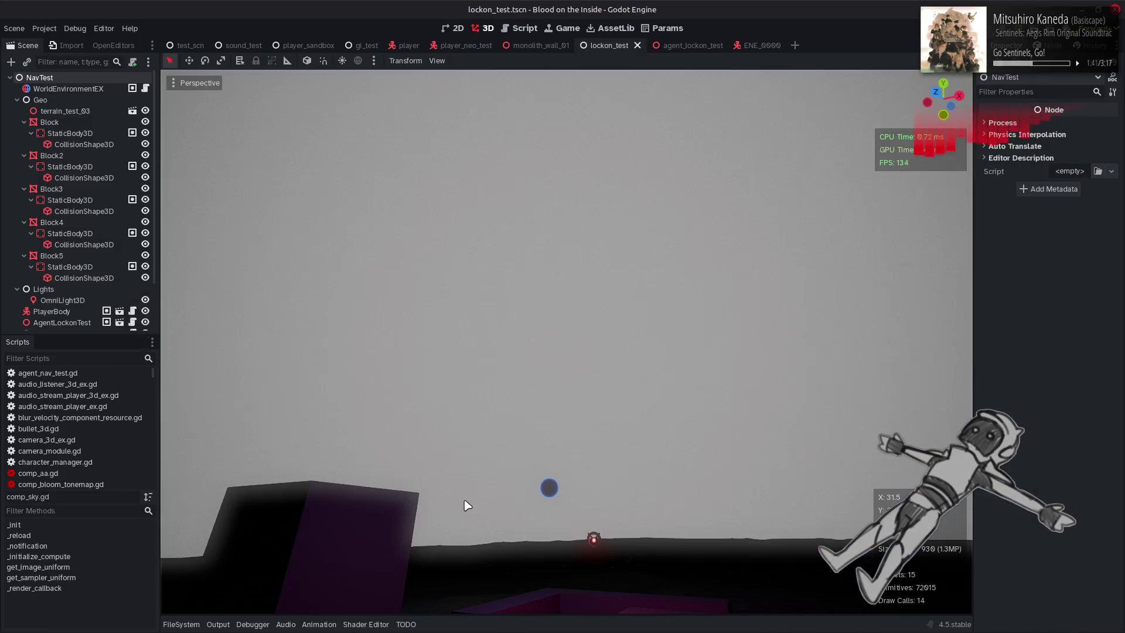
key(alt+Tab)
double_click(356, 504)
text(32)
key(ctrl+s)
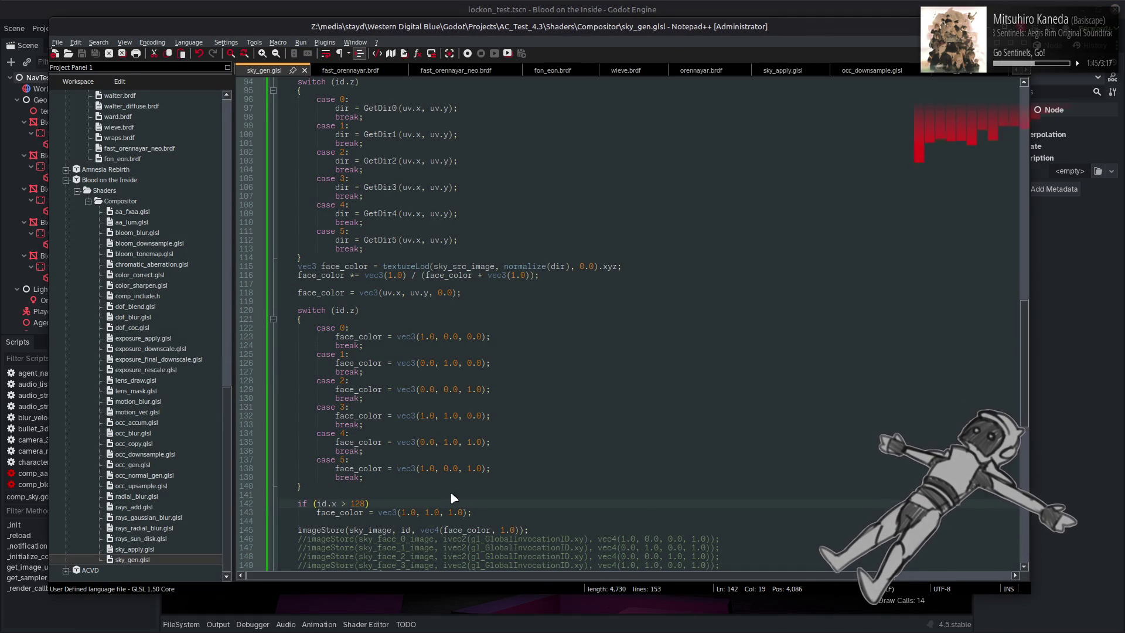
key(alt+Tab)
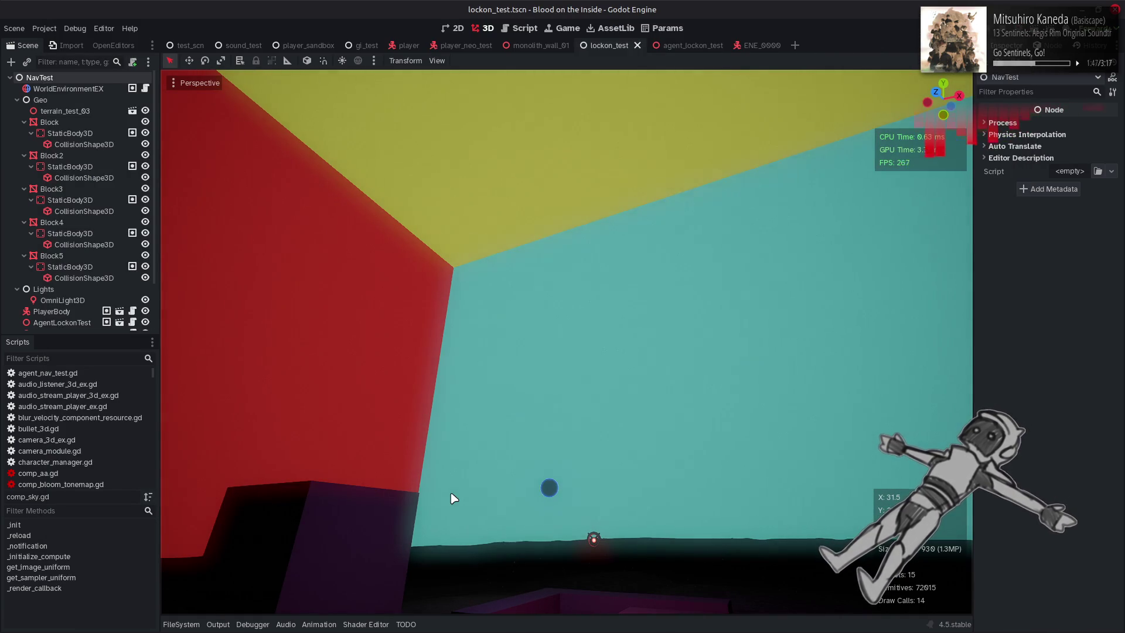
key(alt+Tab)
Set the threshold to 127, then 120, save, and inspect the pale grey-white sky in Godot
double_click(355, 503)
text(12)
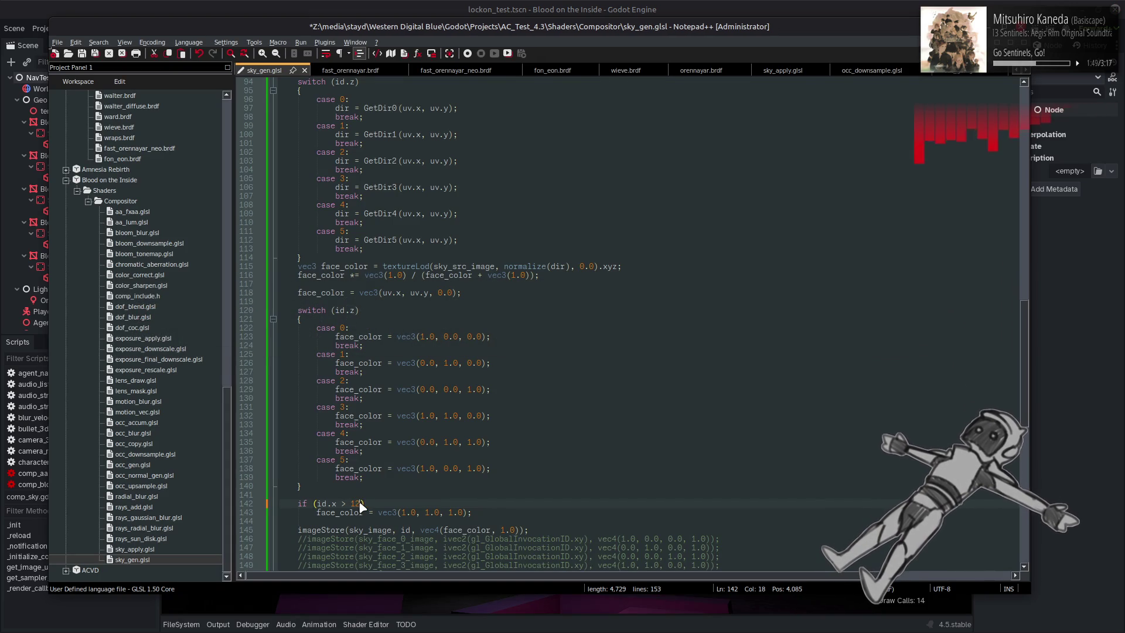
key(ctrl+s)
key(alt+Tab)
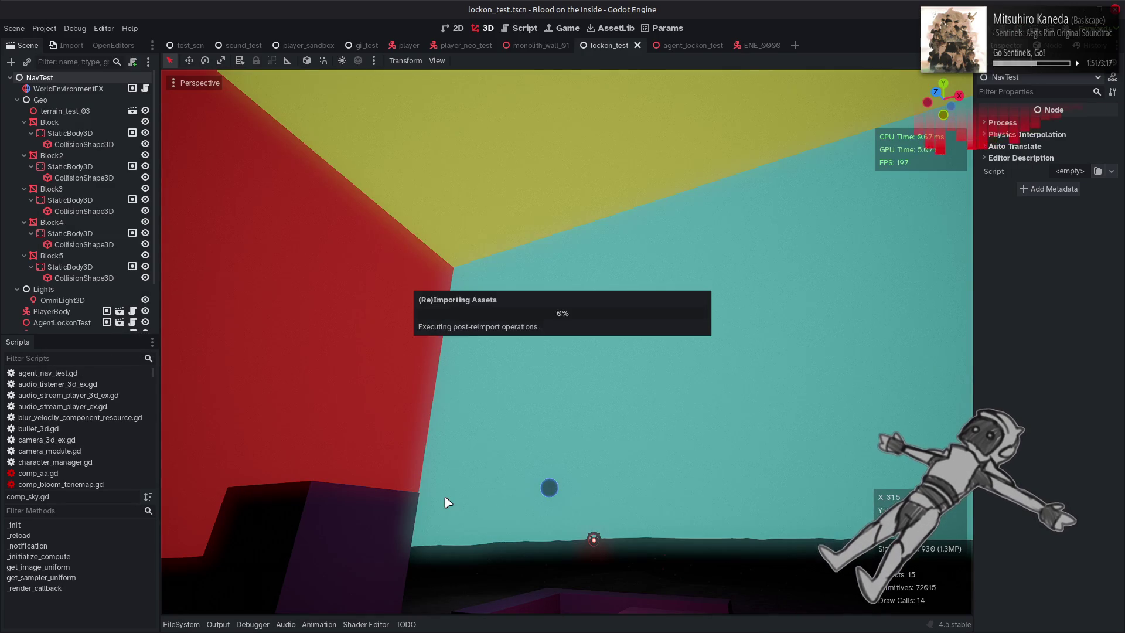
key(alt+Tab)
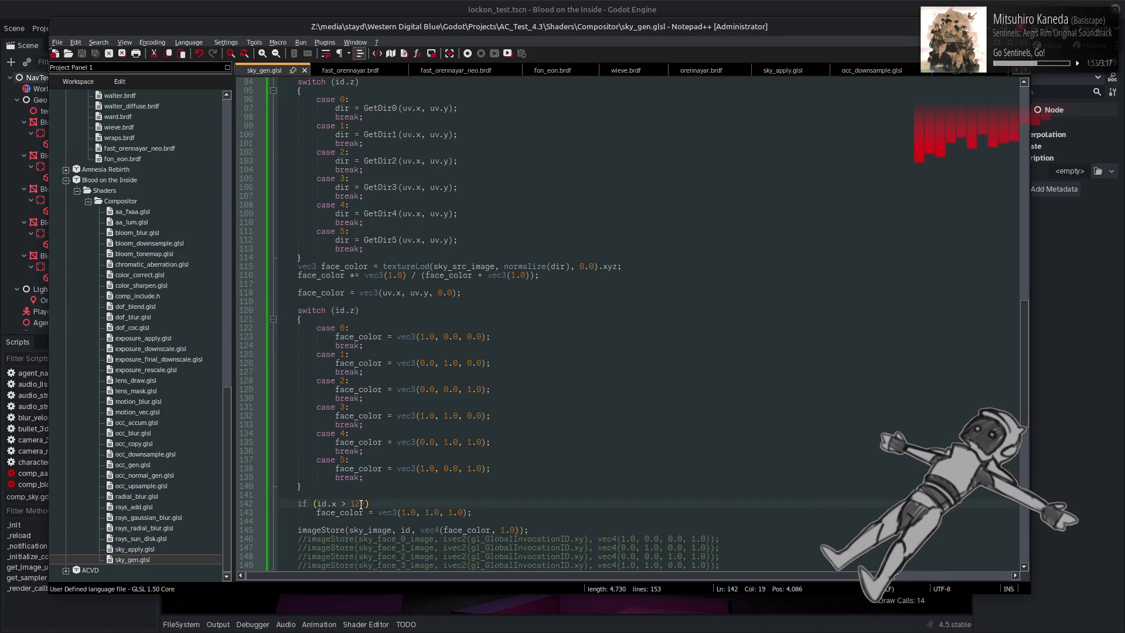
double_click(359, 503)
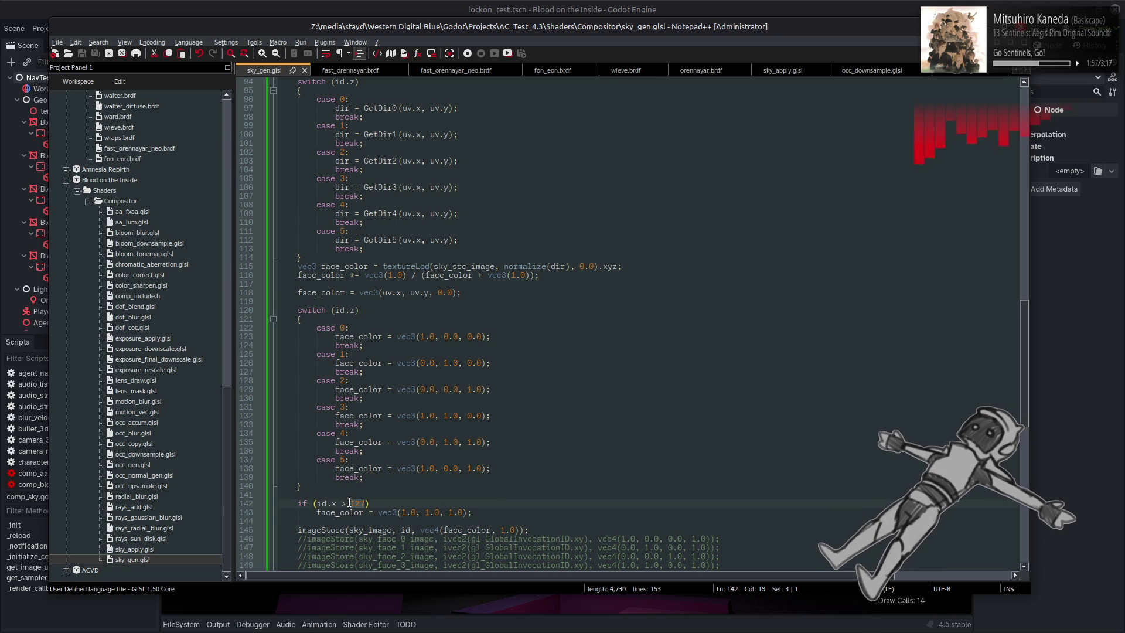
text(120)
key(ctrl+s)
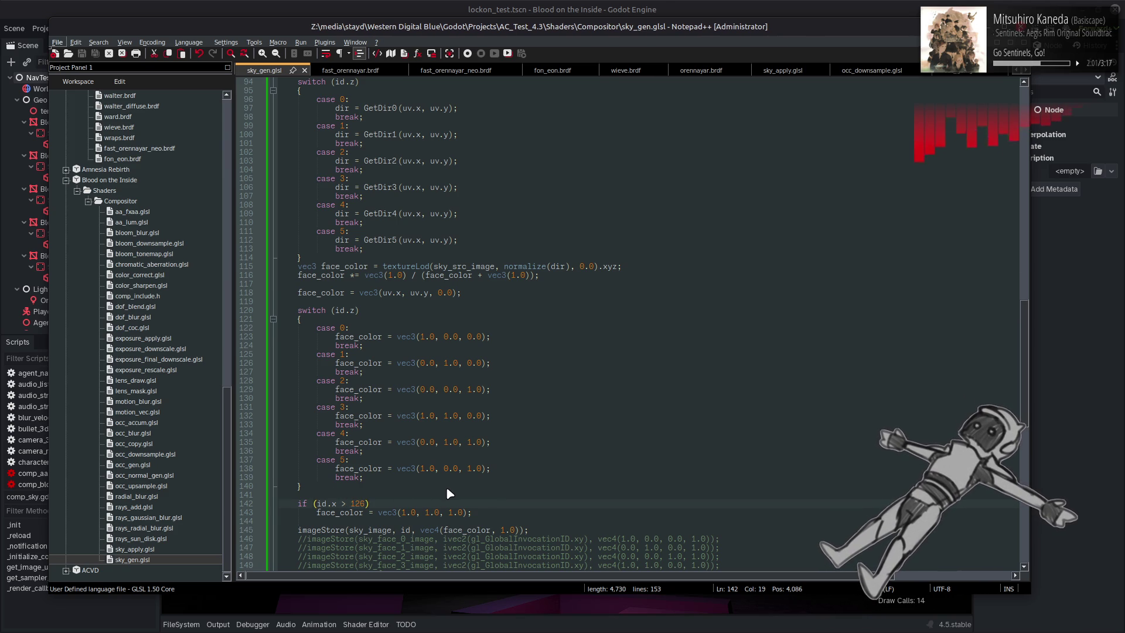
key(alt+Tab)
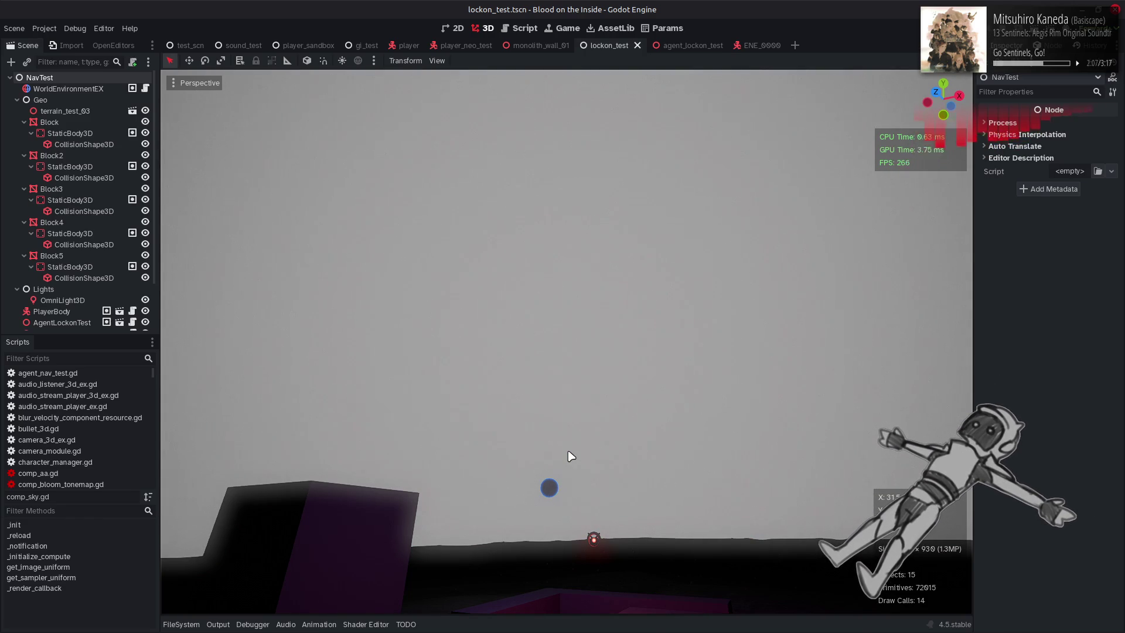
mouse_move(563, 454)
mouse_down()
mouse_move(586, 445)
mouse_move(562, 453)
mouse_up()
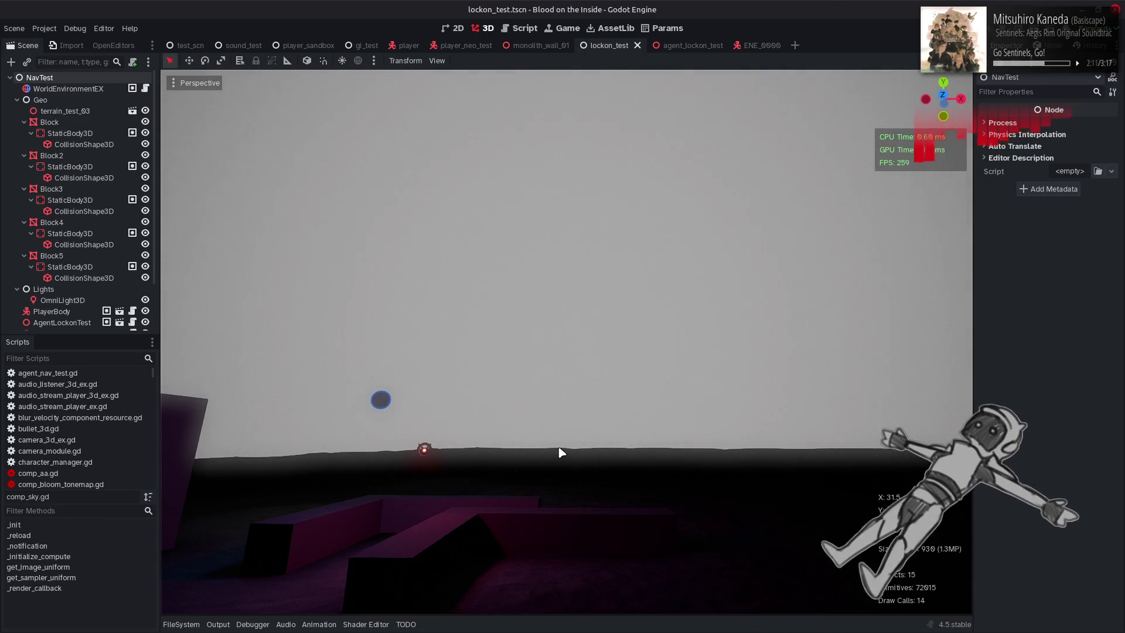
key(alt+Tab)
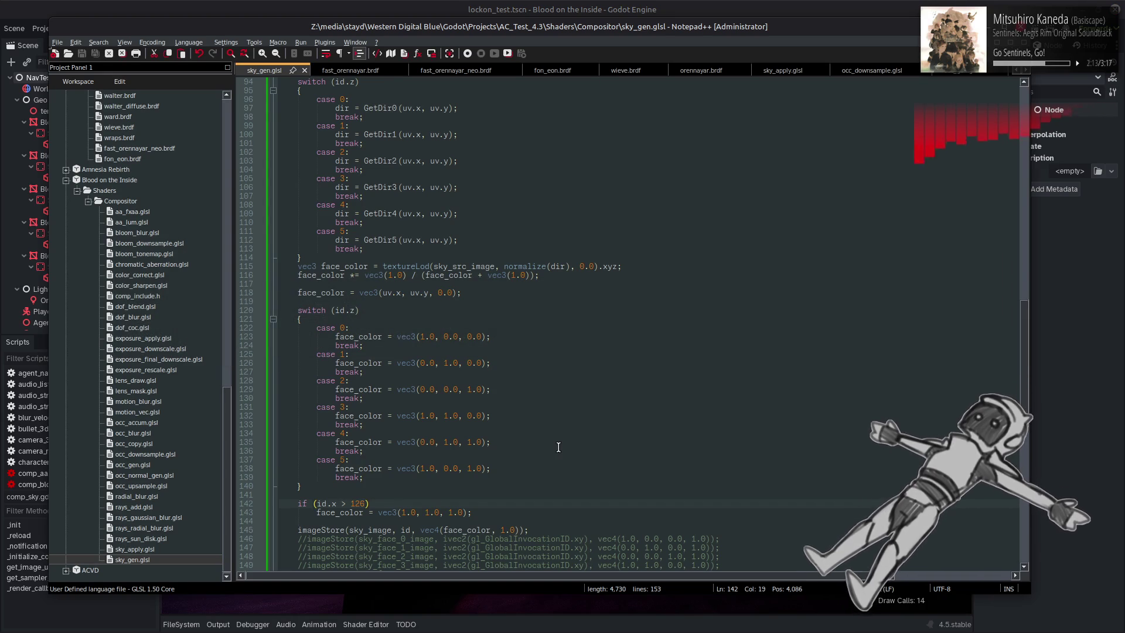
scroll(558, 447, down, 3)
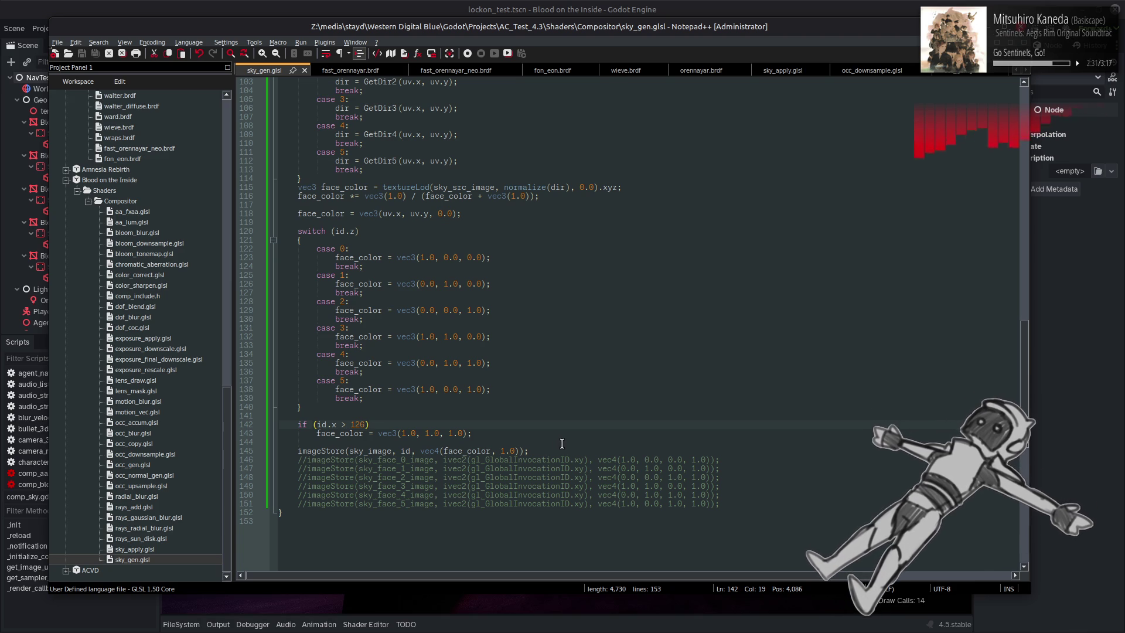
scroll(561, 443, up, 20)
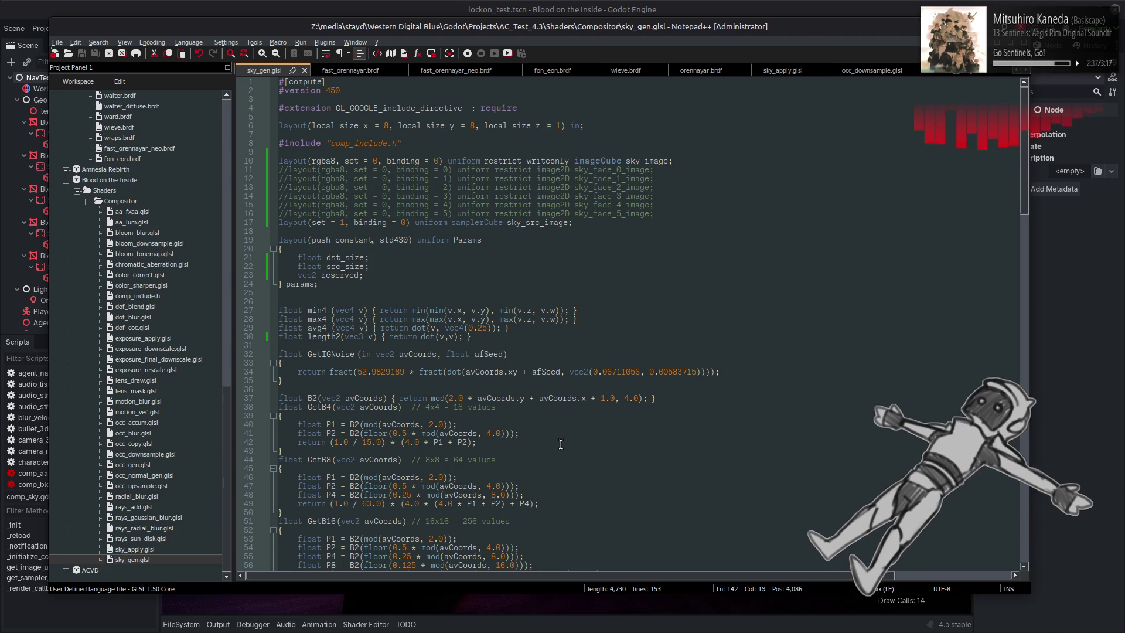
scroll(561, 444, down, 20)
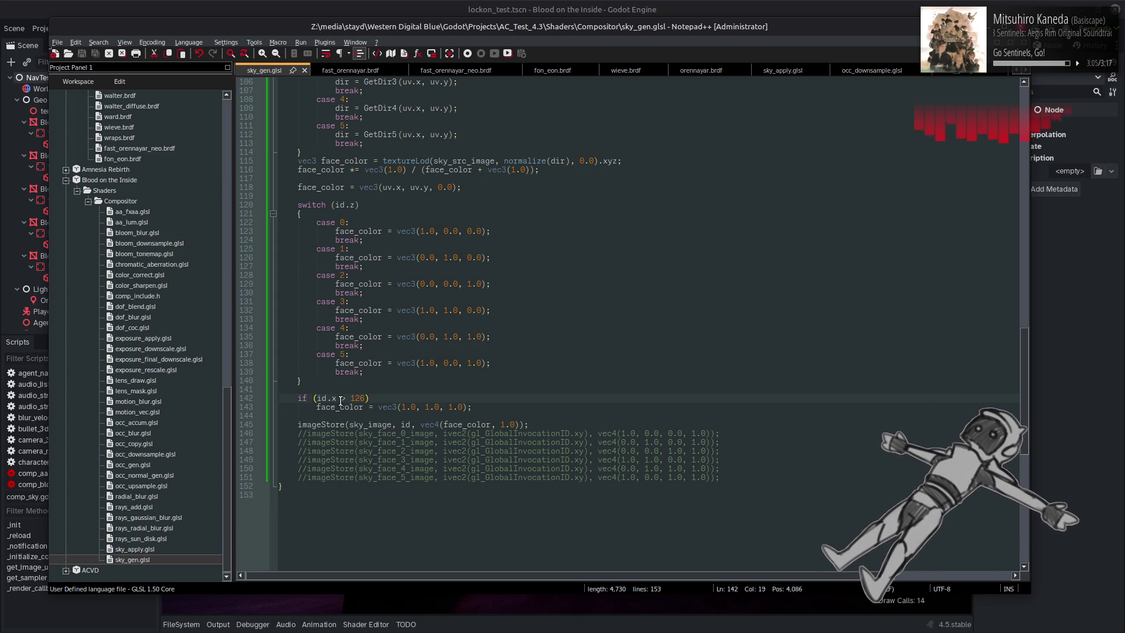
Open comp_sky.gd and look up the documentation for get_texture on line 184
click(499, 11)
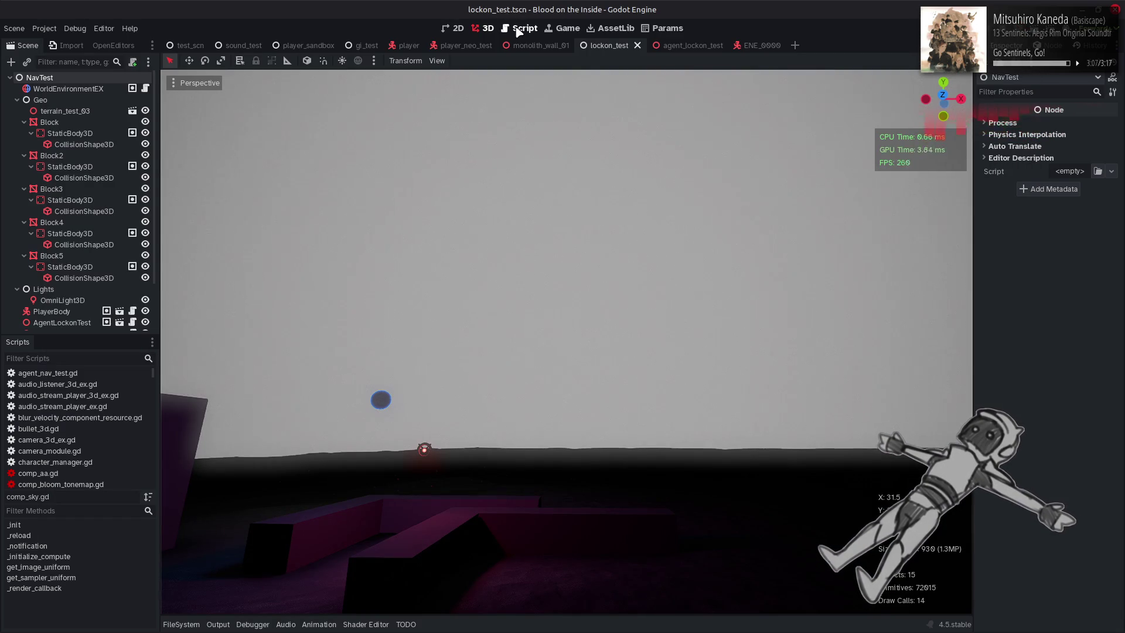
click(520, 29)
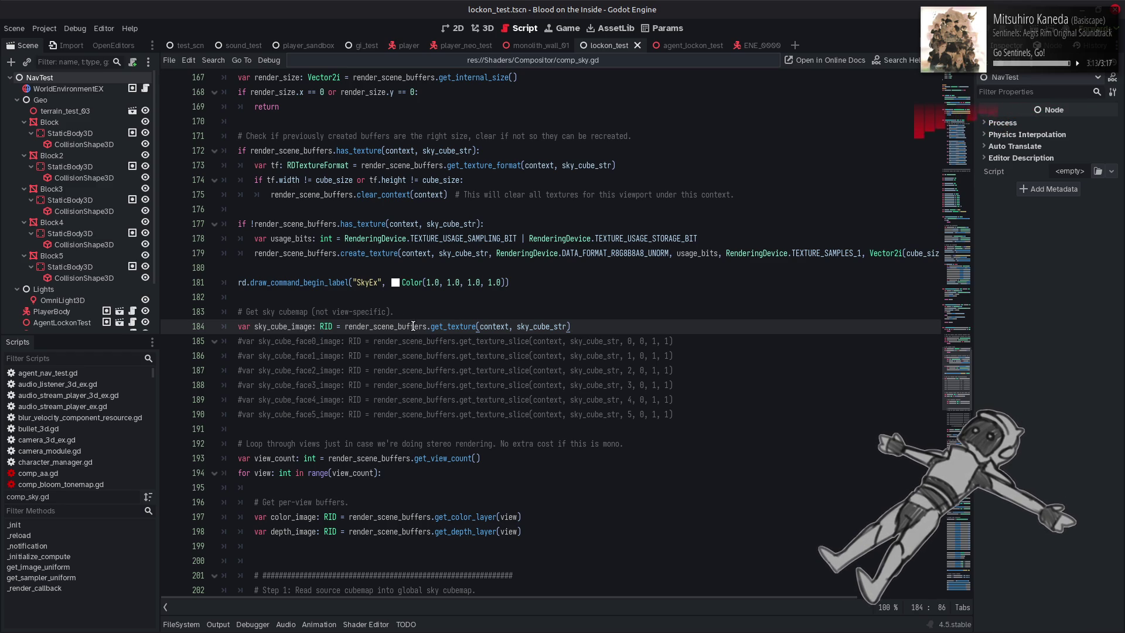
double_click(445, 326)
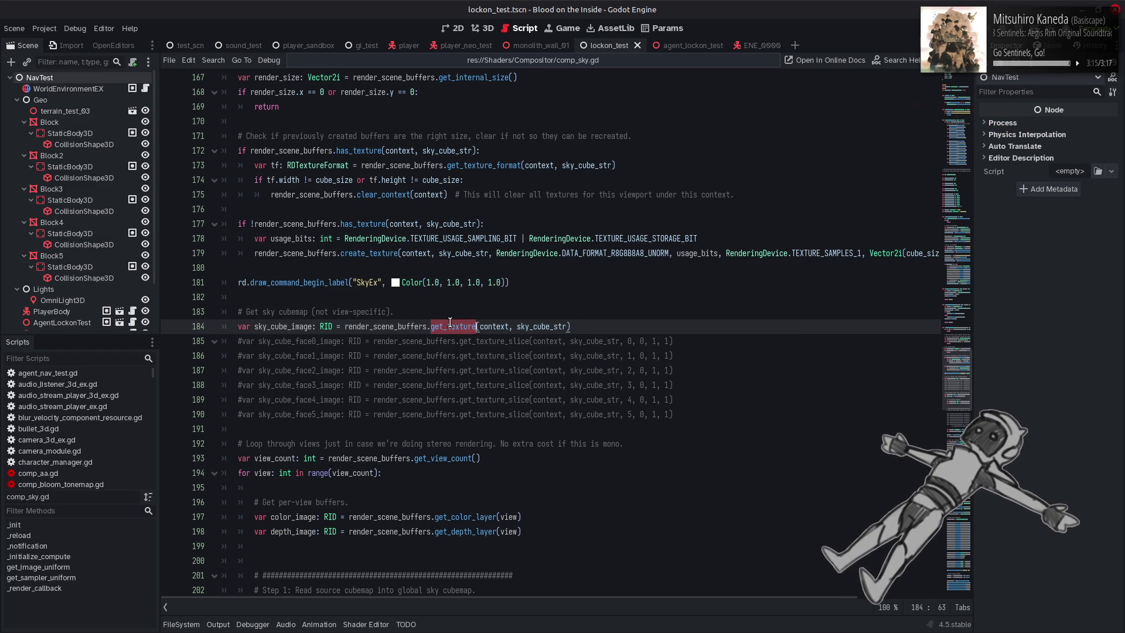
right_click(450, 326)
click(505, 492)
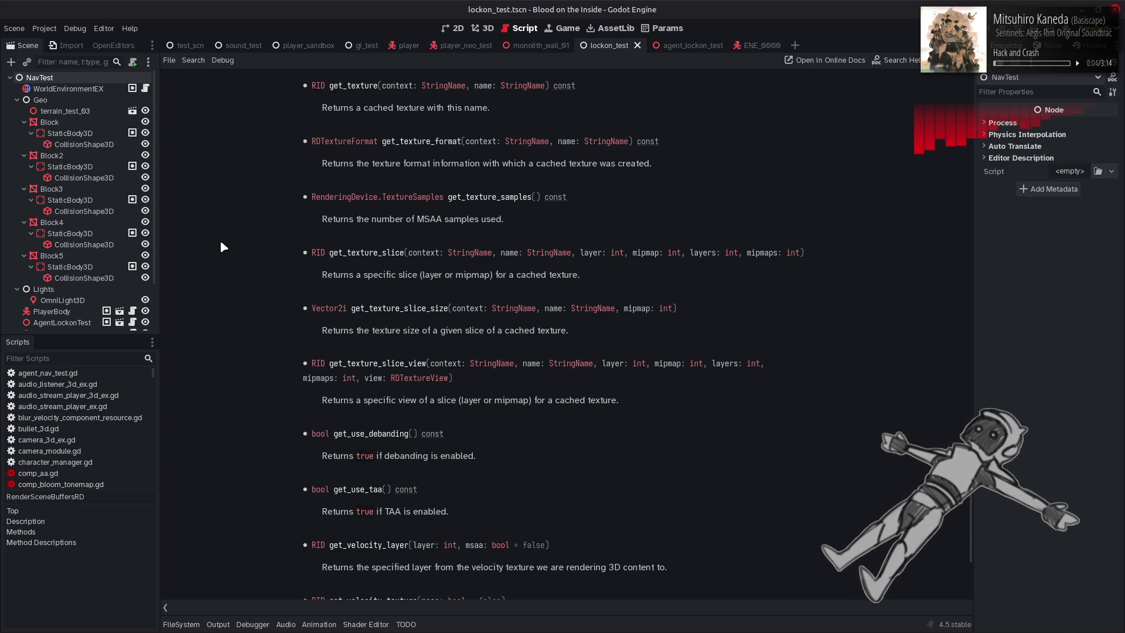
Read through the RenderSceneBuffersRD class reference, then go back to the comp_sky.gd code
scroll(221, 242, up, 1)
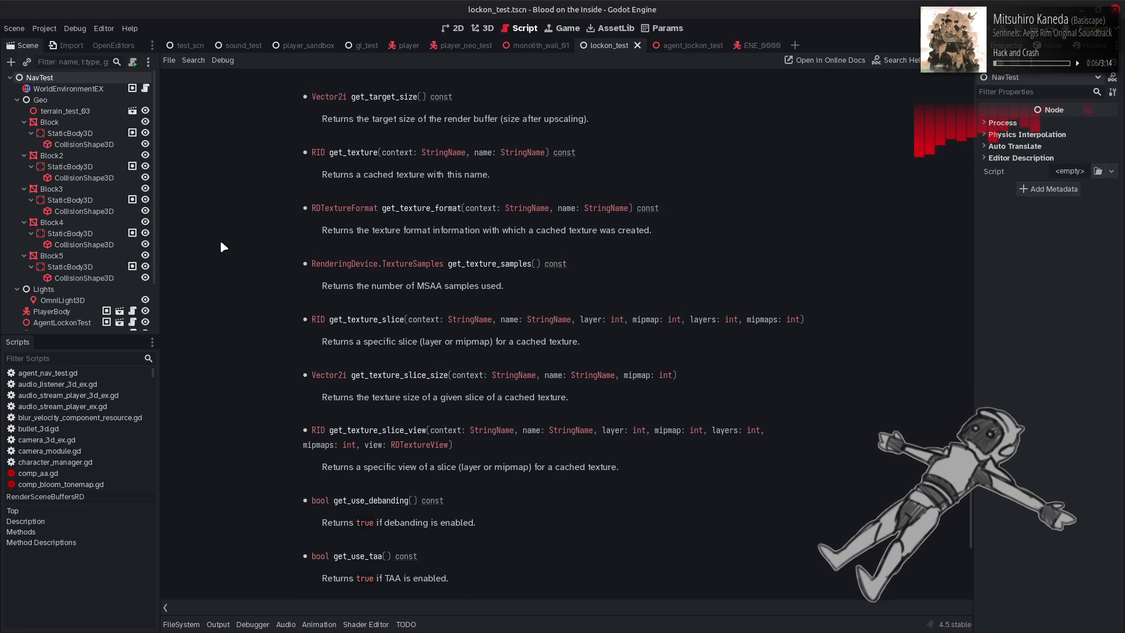
scroll(222, 246, up, 1)
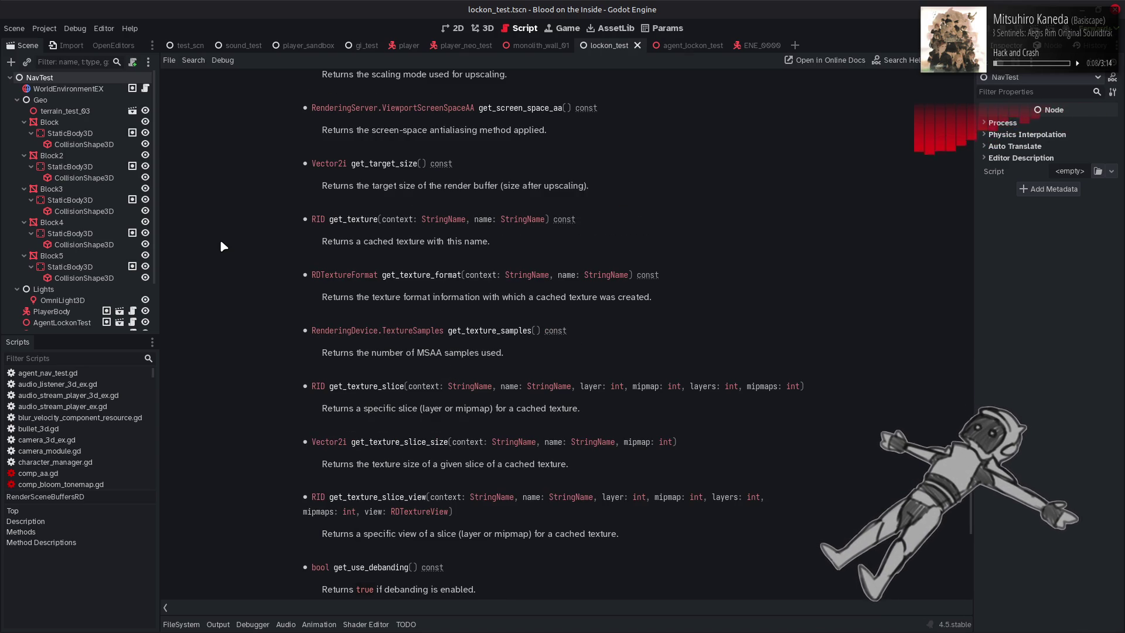
scroll(221, 246, up, 2)
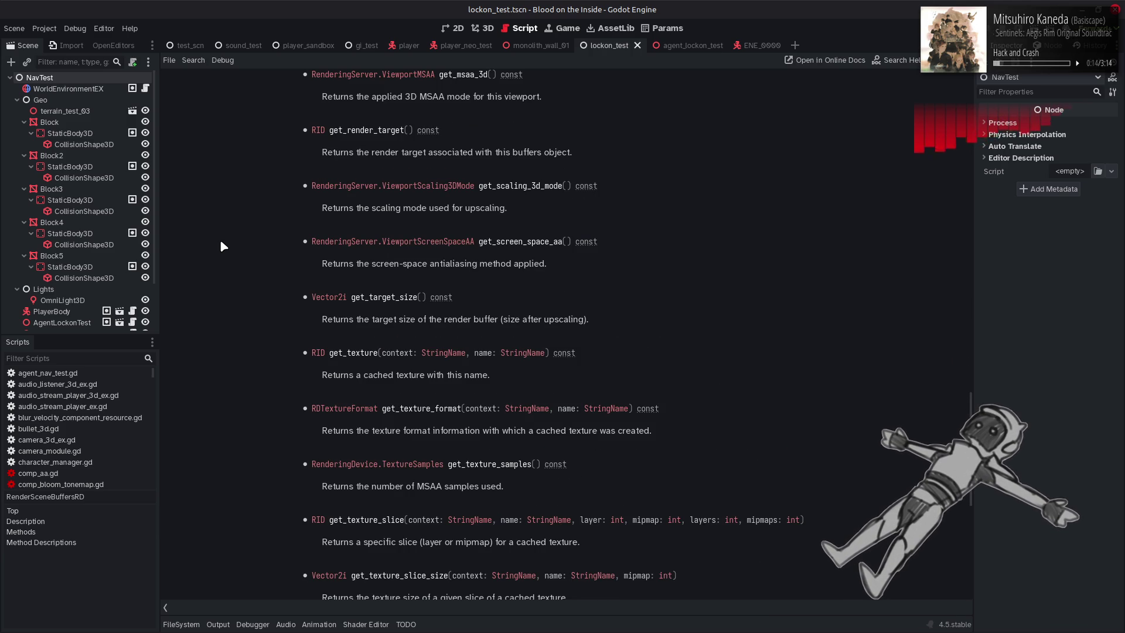
scroll(222, 246, down, 3)
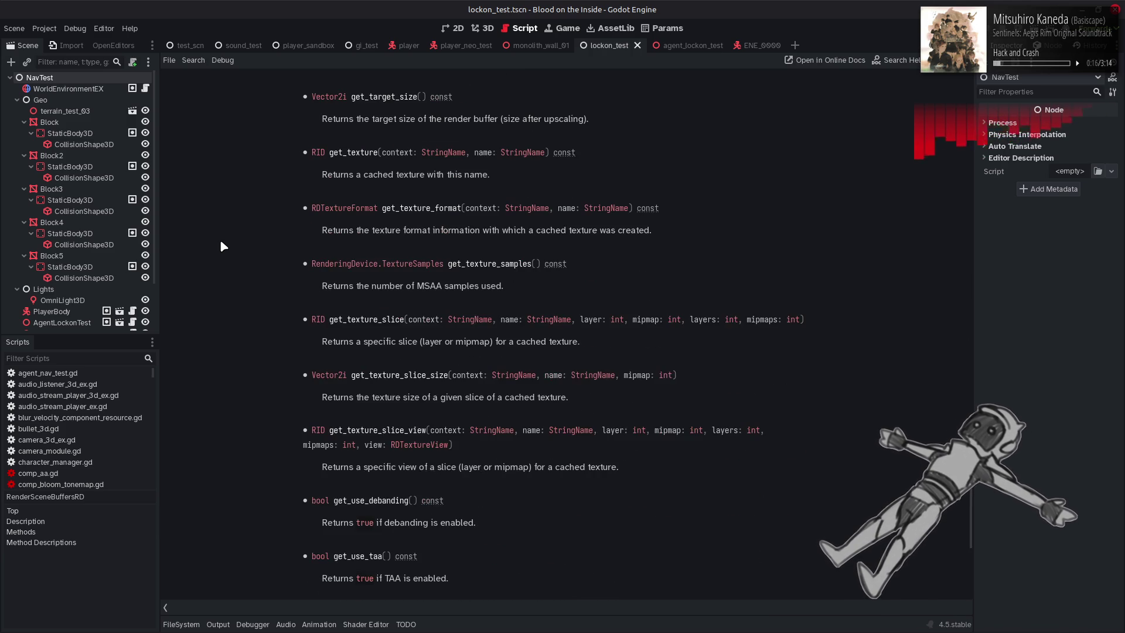
scroll(221, 246, down, 3)
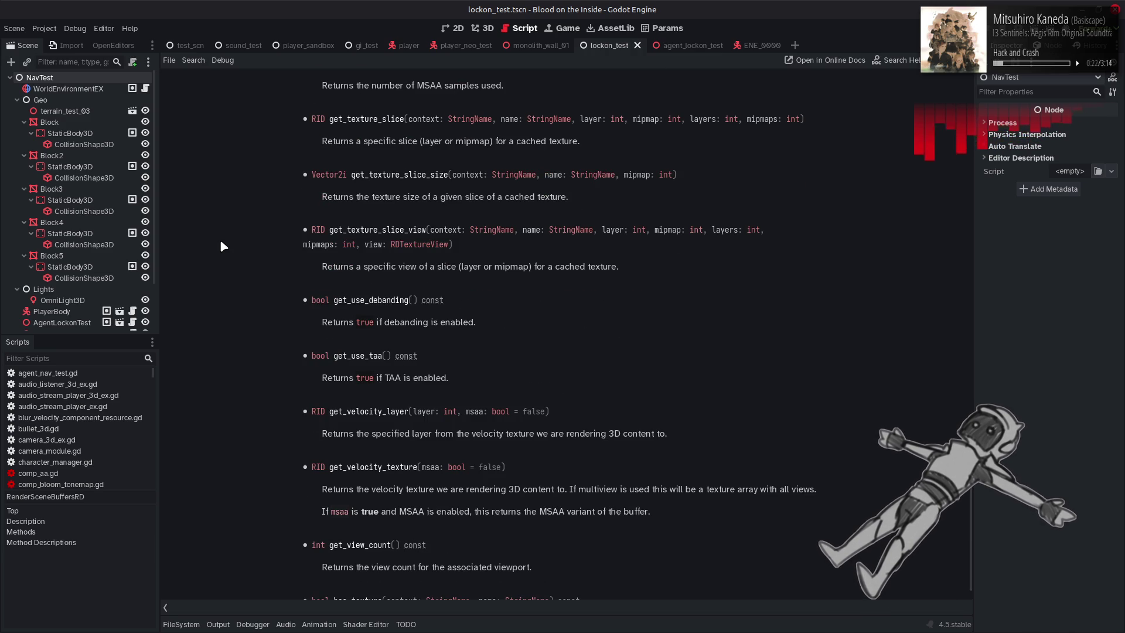
scroll(223, 233, down, 1)
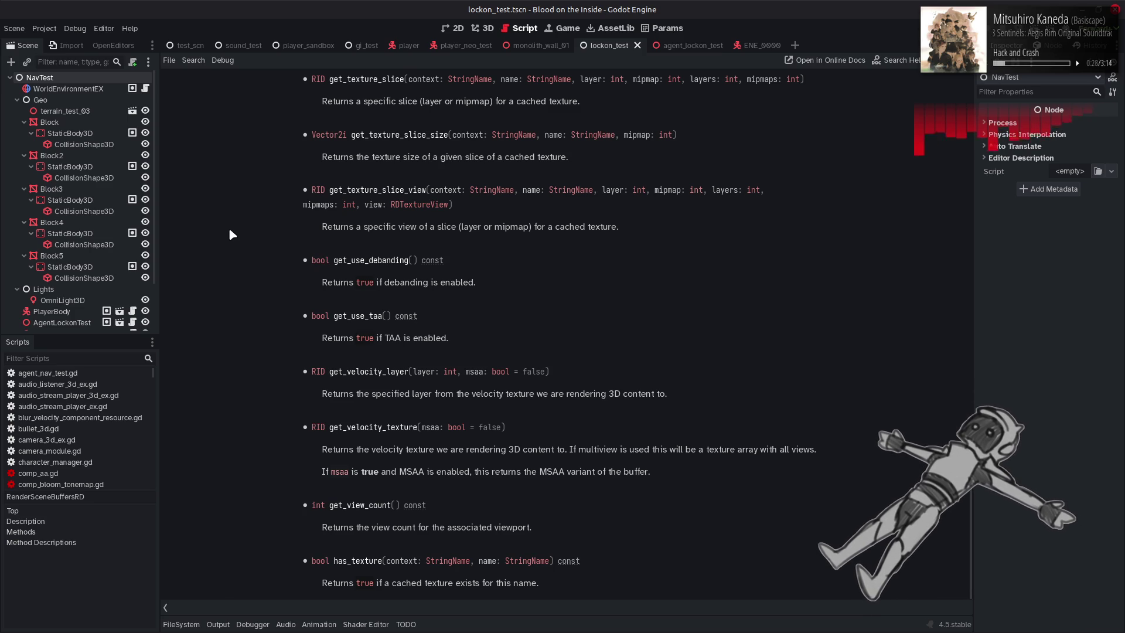
scroll(232, 234, up, 5)
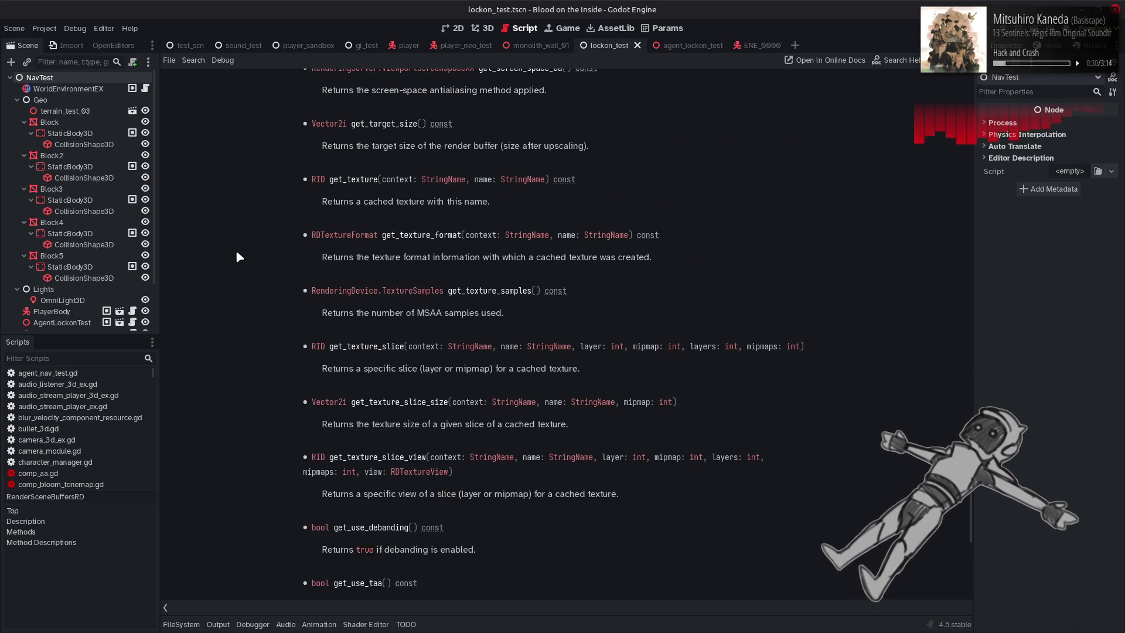
click(488, 28)
click(520, 28)
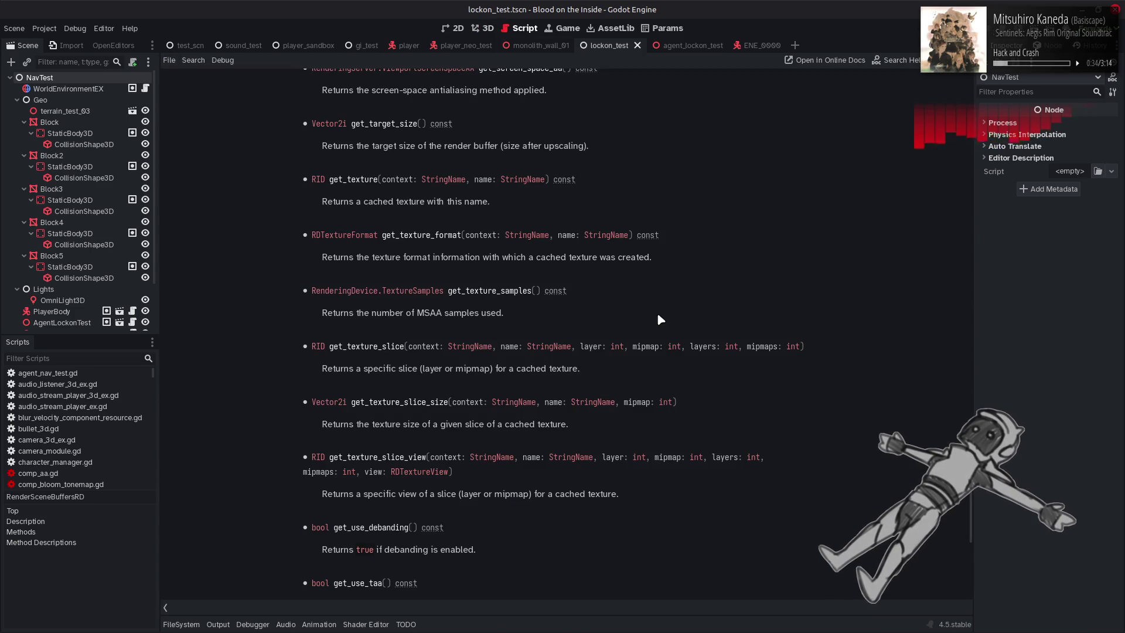
key(ctrl+w)
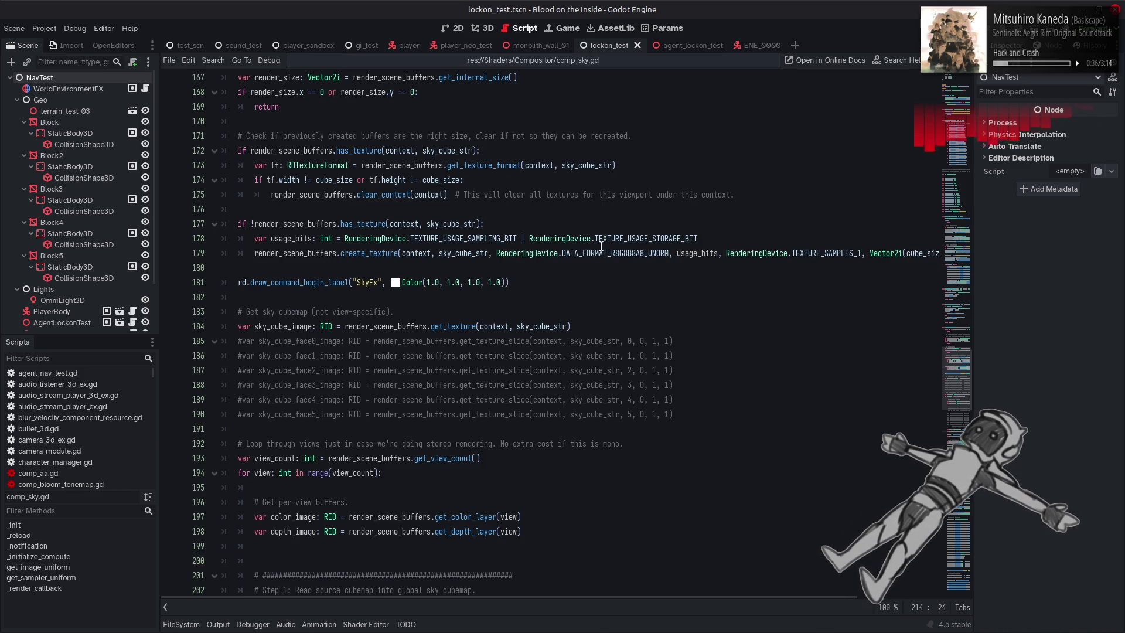
Inspect usage_bits and TEXTURE_USAGE_SAMPLING_BIT on lines 178–179 of comp_sky.gd
double_click(690, 252)
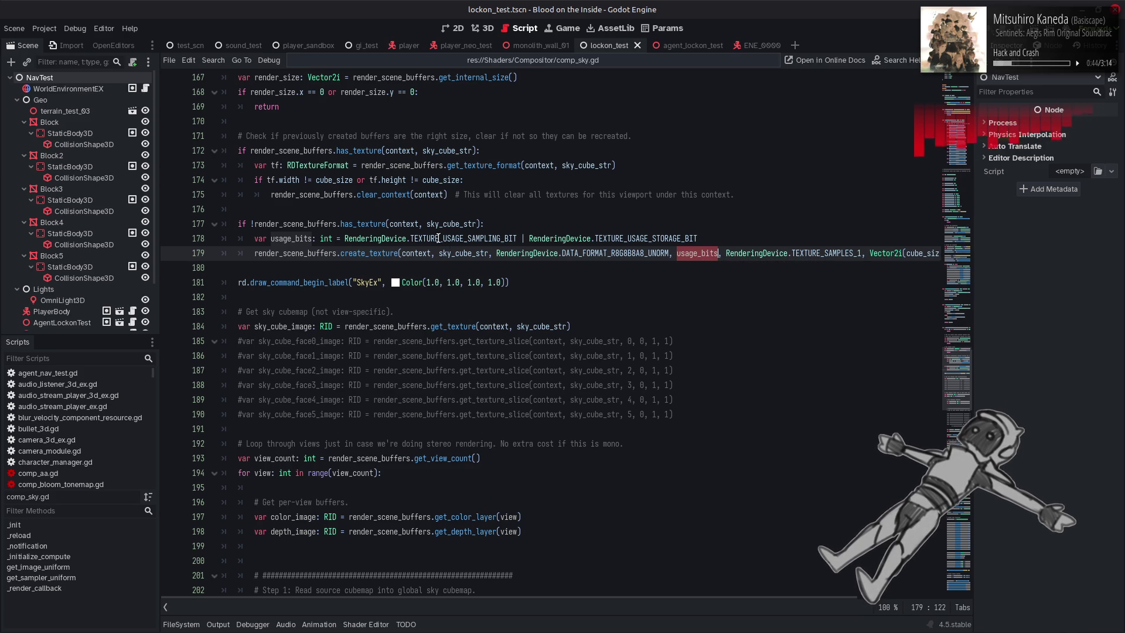
double_click(413, 238)
mouse_move(521, 241)
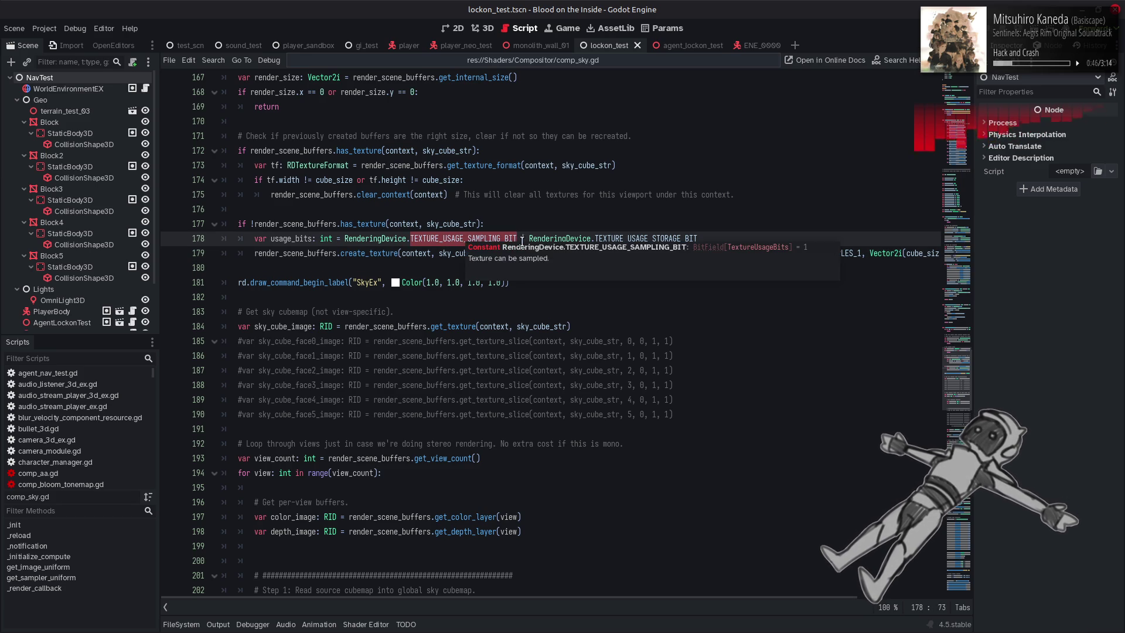
click(826, 204)
mouse_move(812, 251)
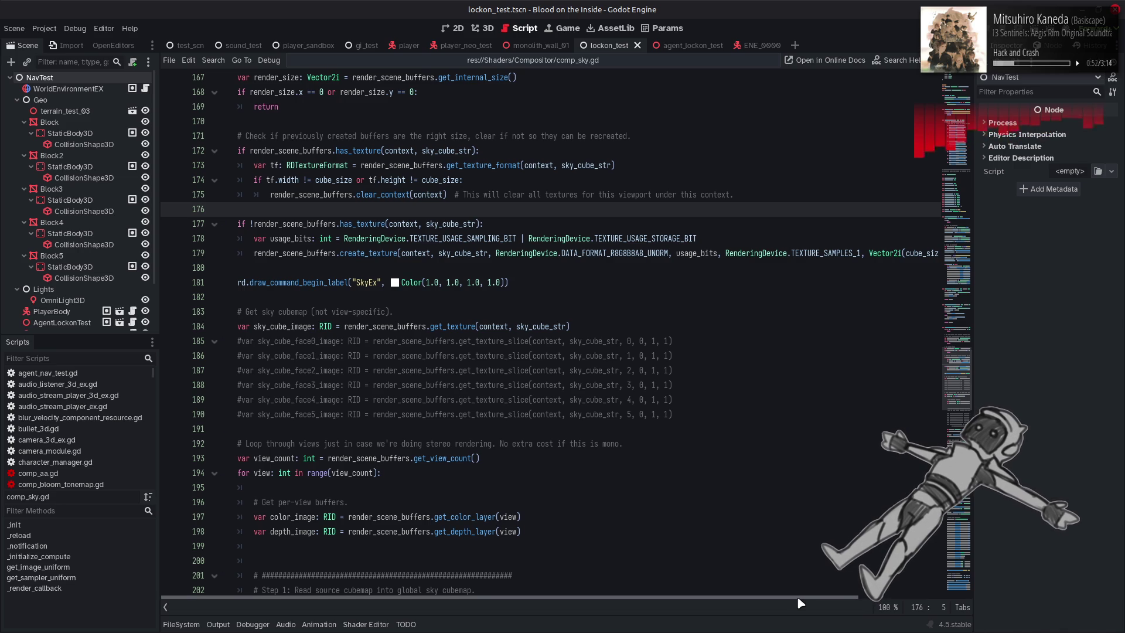
drag(798, 600, 929, 589)
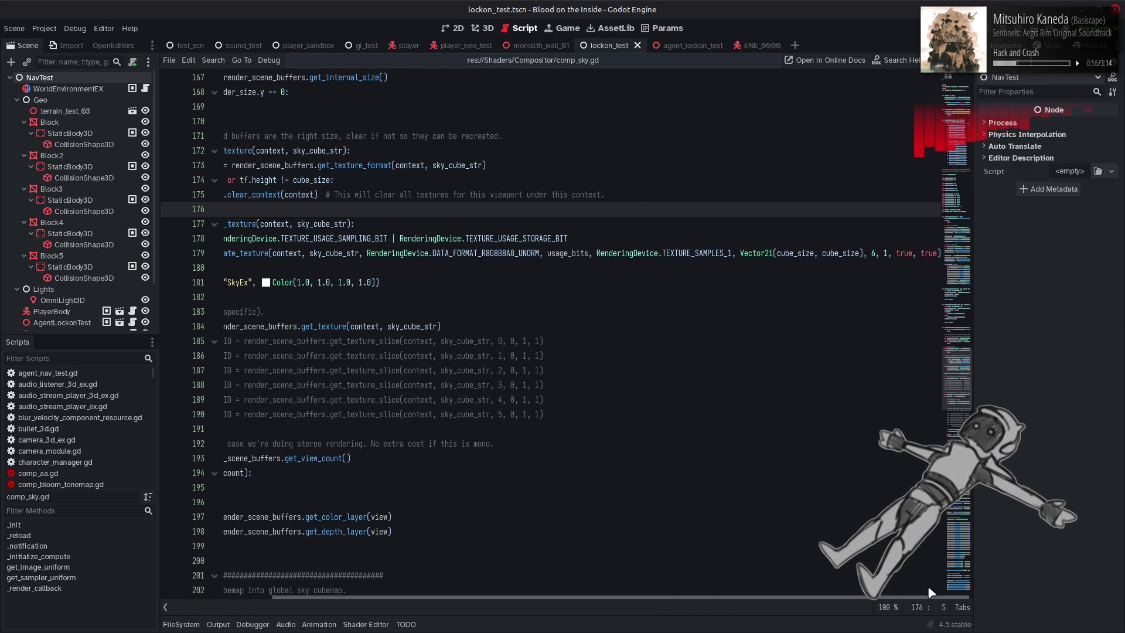
drag(930, 591, 399, 278)
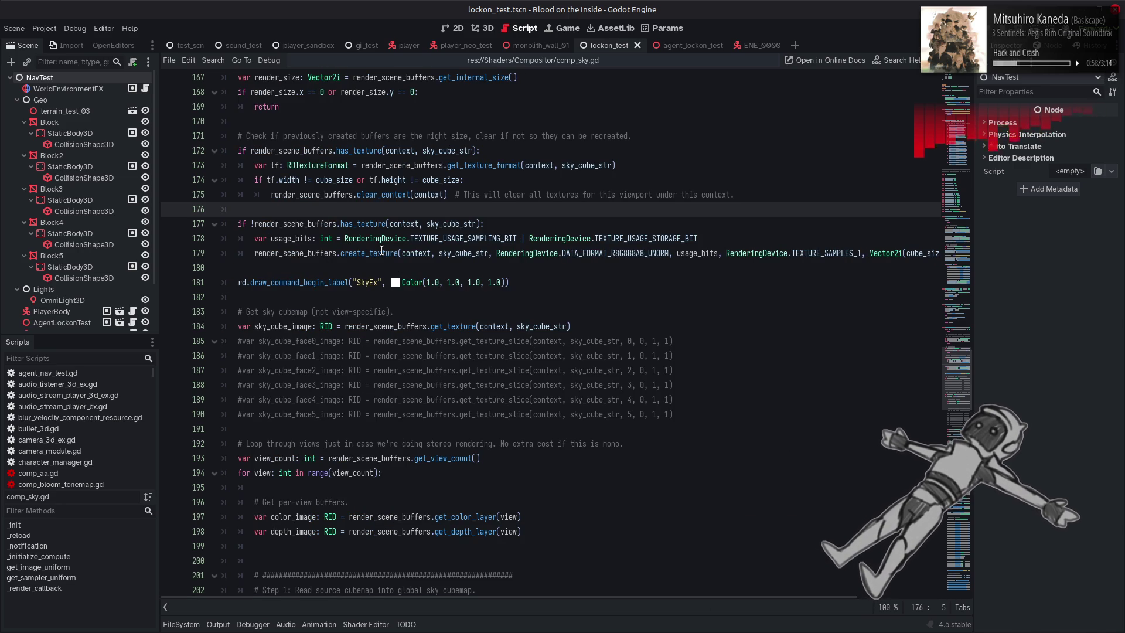
mouse_move(380, 252)
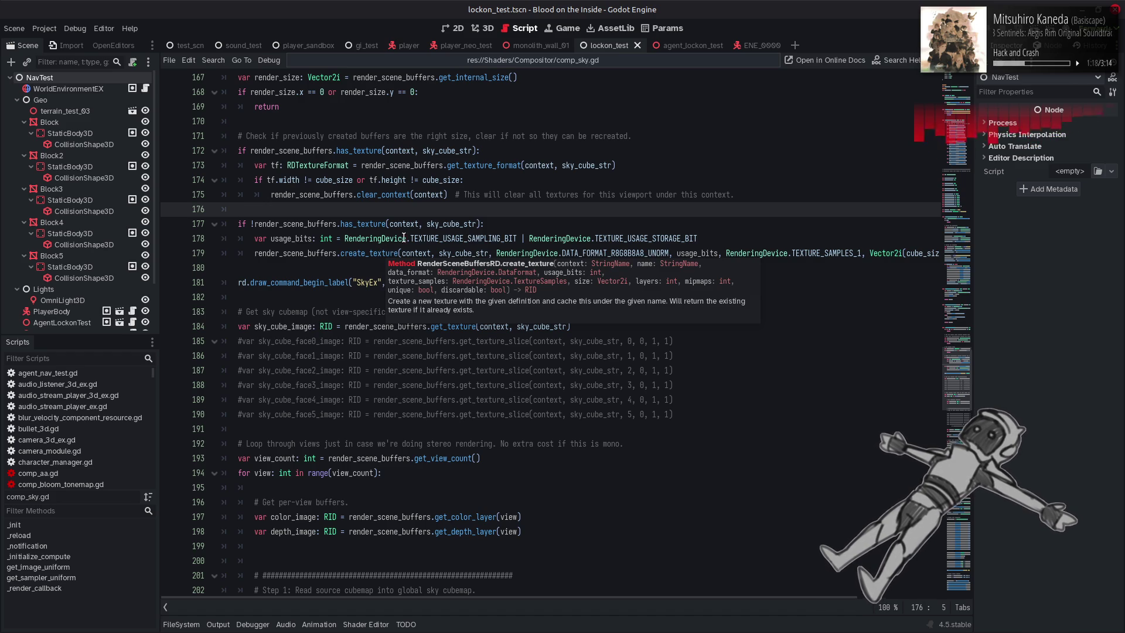
Look up the documentation for TEXTURE_USAGE_SAMPLING_BIT via Lookup Symbol
double_click(446, 239)
right_click(445, 240)
click(507, 407)
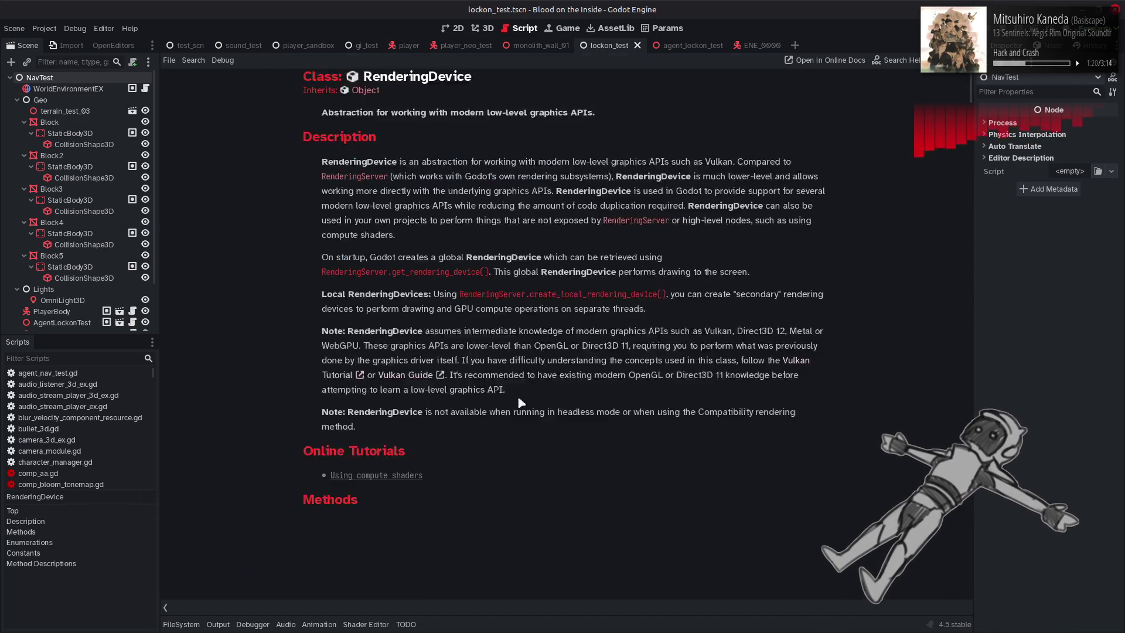
Scroll to TextureUsageBits, where TEXTURE_USAGE_SAMPLING_BIT = 1, then go back to comp_sky.gd
scroll(611, 346, up, 5)
scroll(611, 348, down, 3)
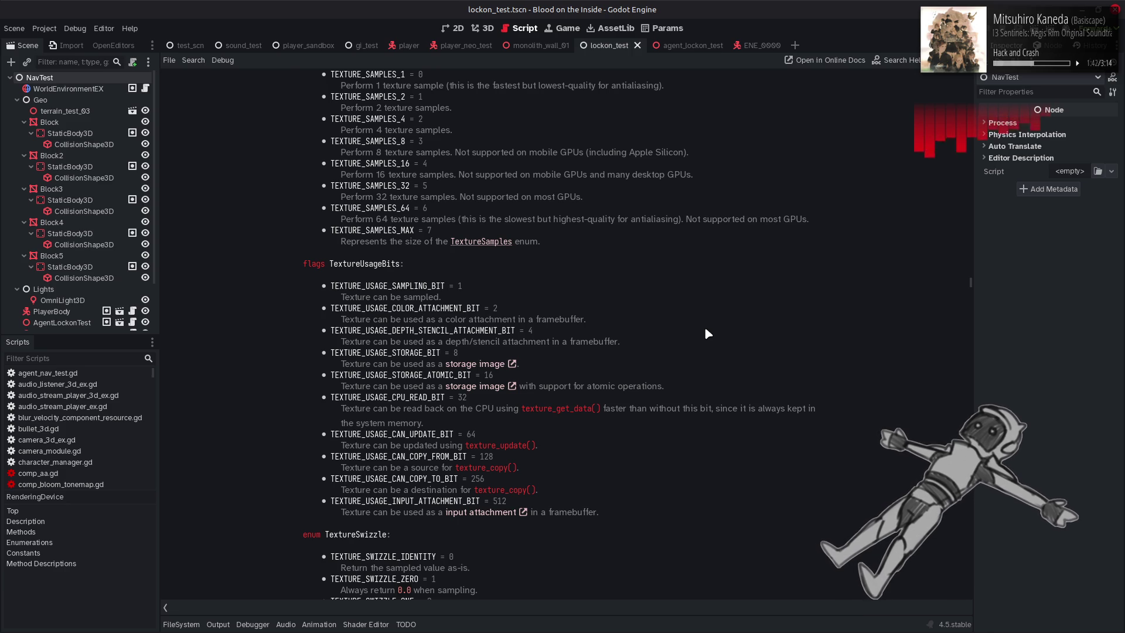
key(alt+Left)
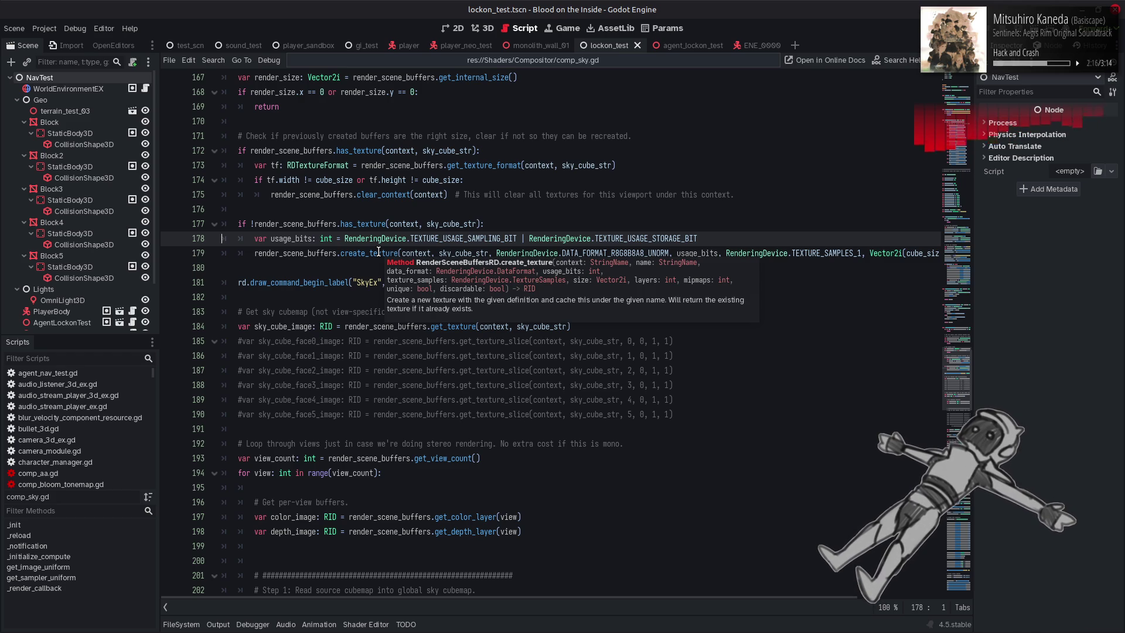
Replace both cube_size arguments on line 179 with 128 for Vector2i(128, 128), then view 3D
scroll(761, 595, right, 5)
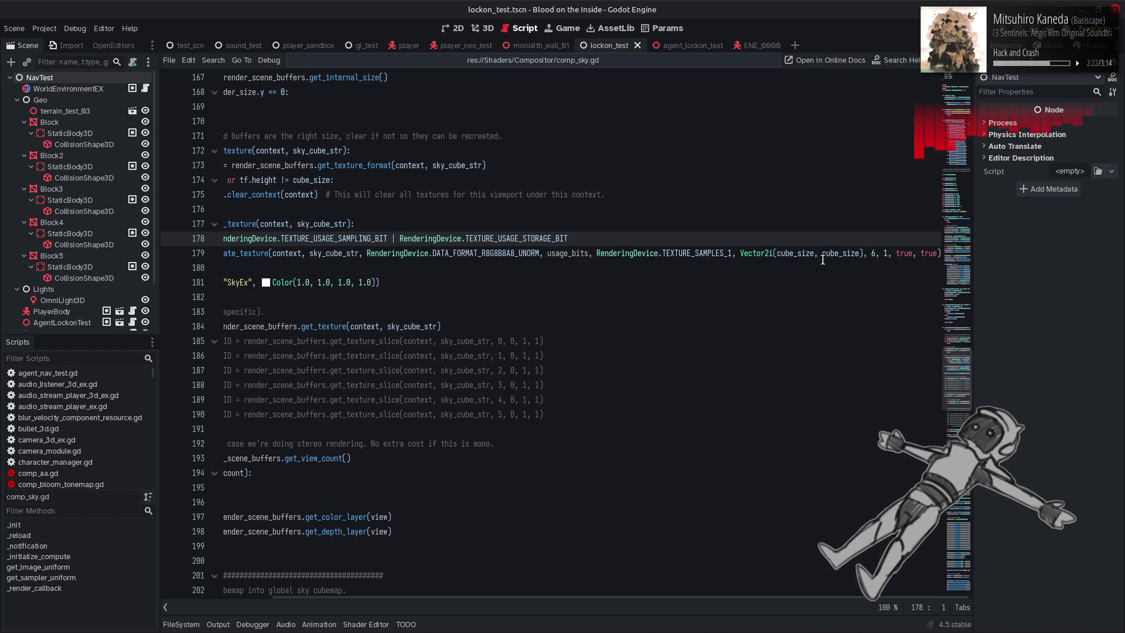
mouse_move(806, 254)
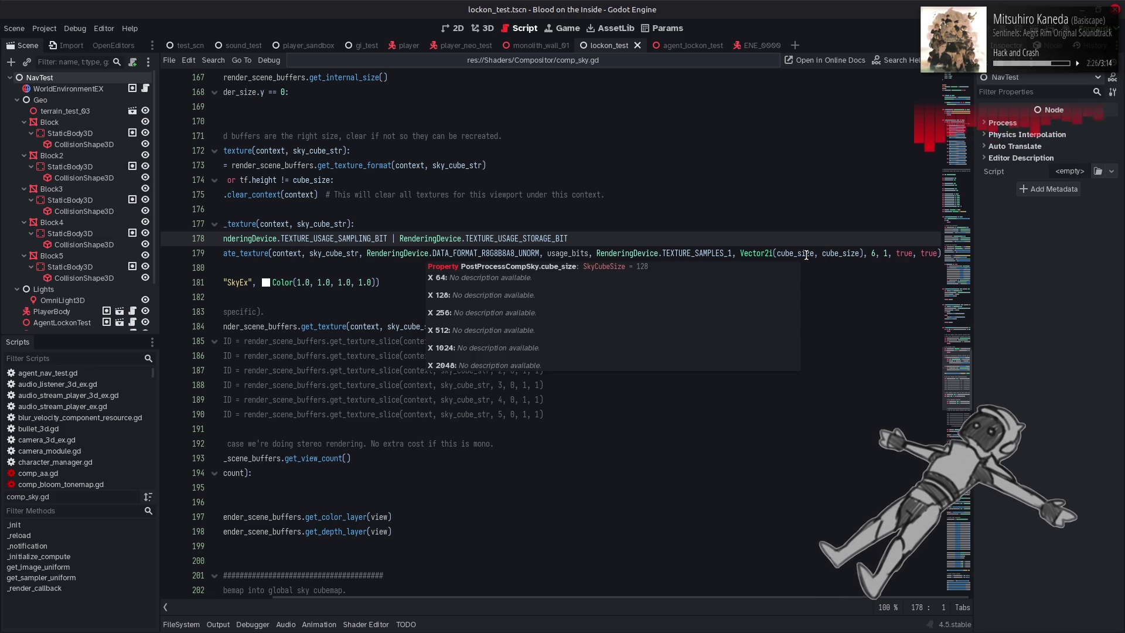
double_click(806, 255)
text(128)
double_click(854, 254)
text(128)
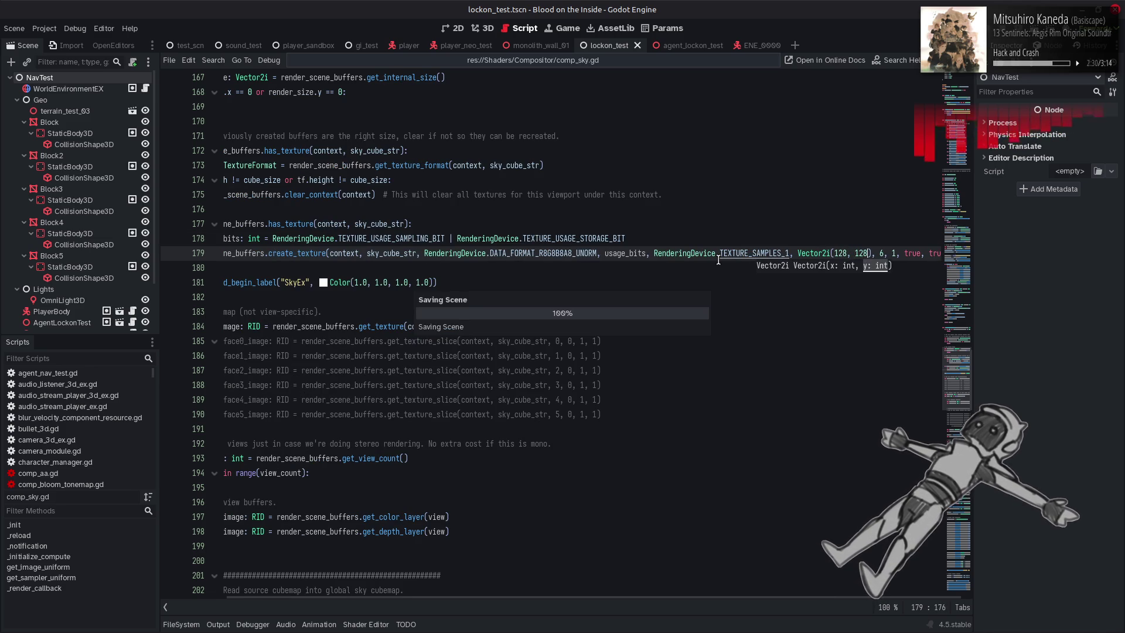
click(485, 28)
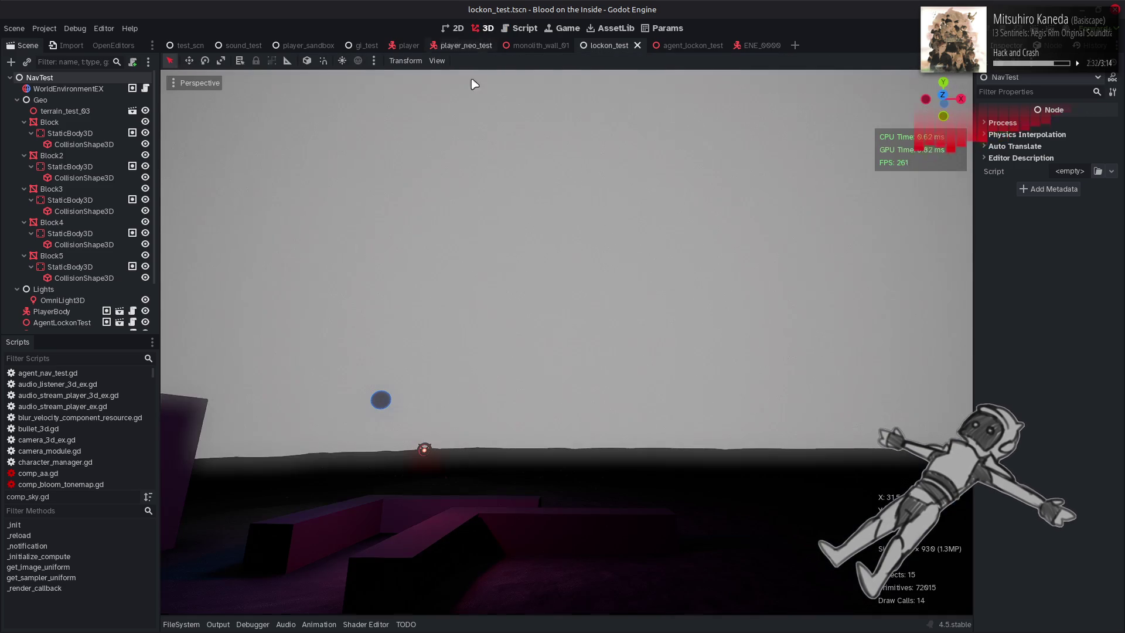
Change sky_gen.glsl's id.x threshold to 127, save, and check the sky in Godot
click(188, 624)
click(182, 625)
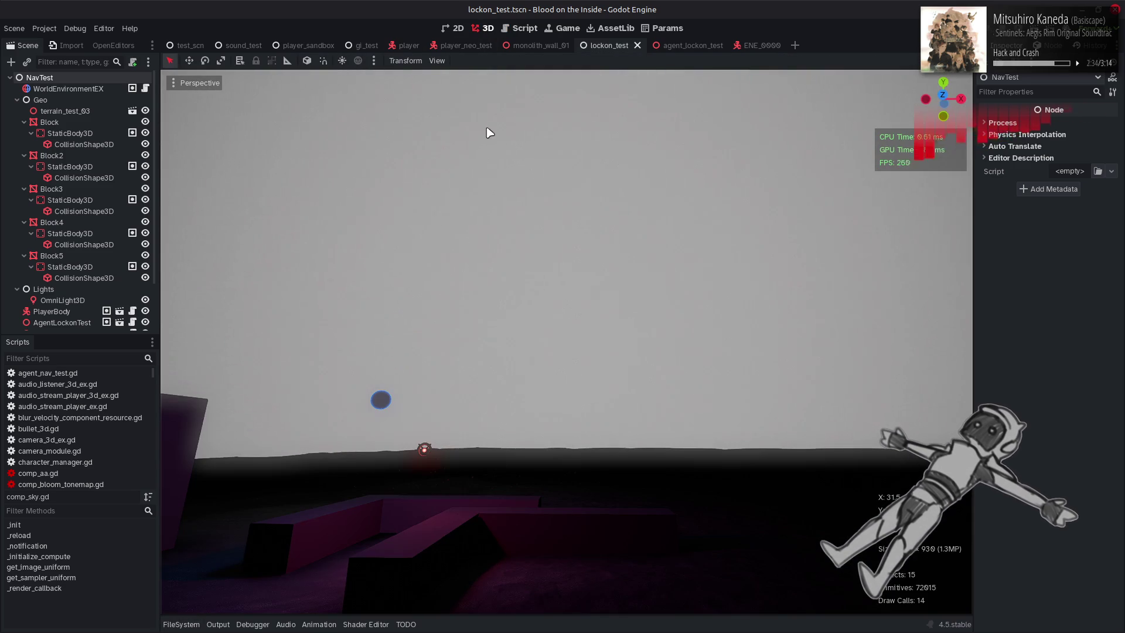
key(alt+Tab)
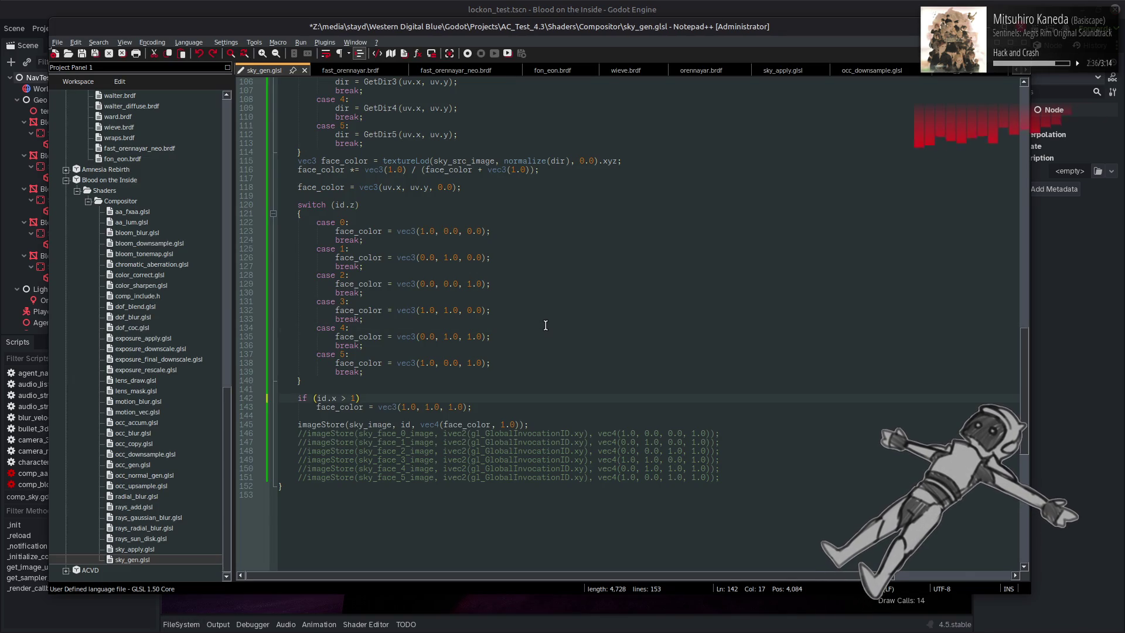
text(27)
key(ctrl+s)
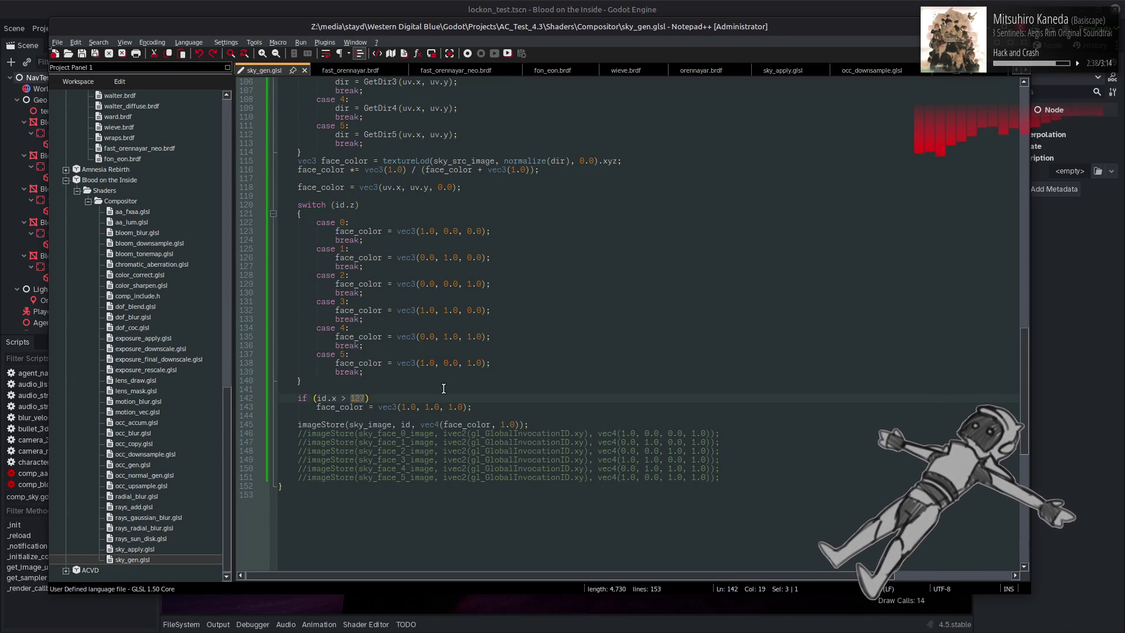
key(alt+Tab)
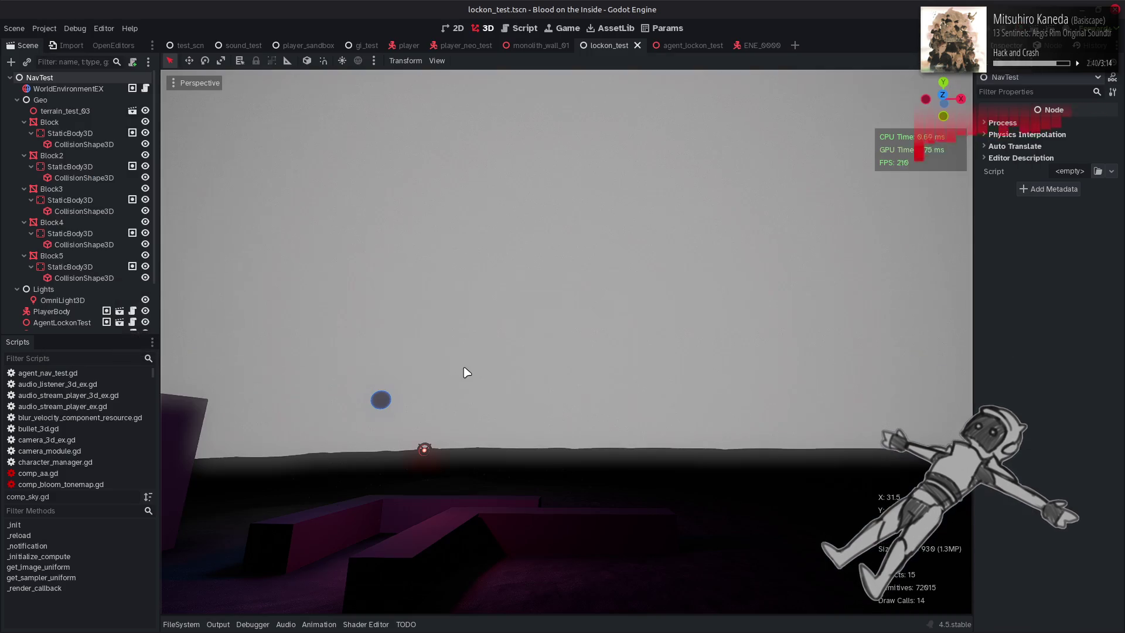
Change the id.x threshold to 128, save the shader, and look at Godot again
key(alt+Tab)
key(BackSpace)
text(8)
key(ctrl+s)
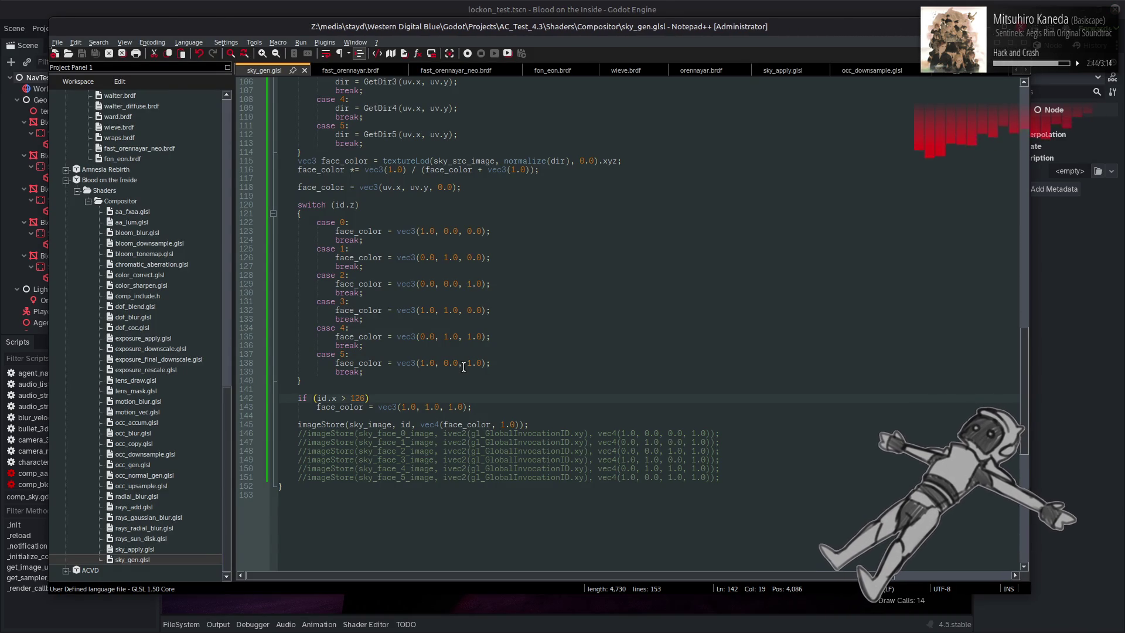
key(alt+Tab)
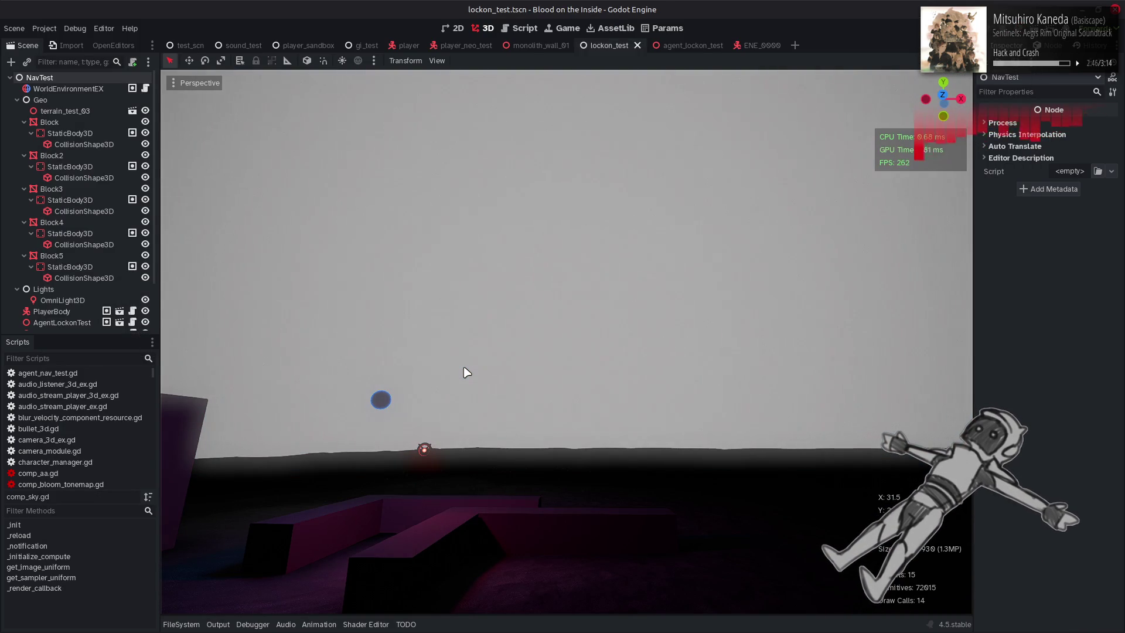
key(alt+Tab)
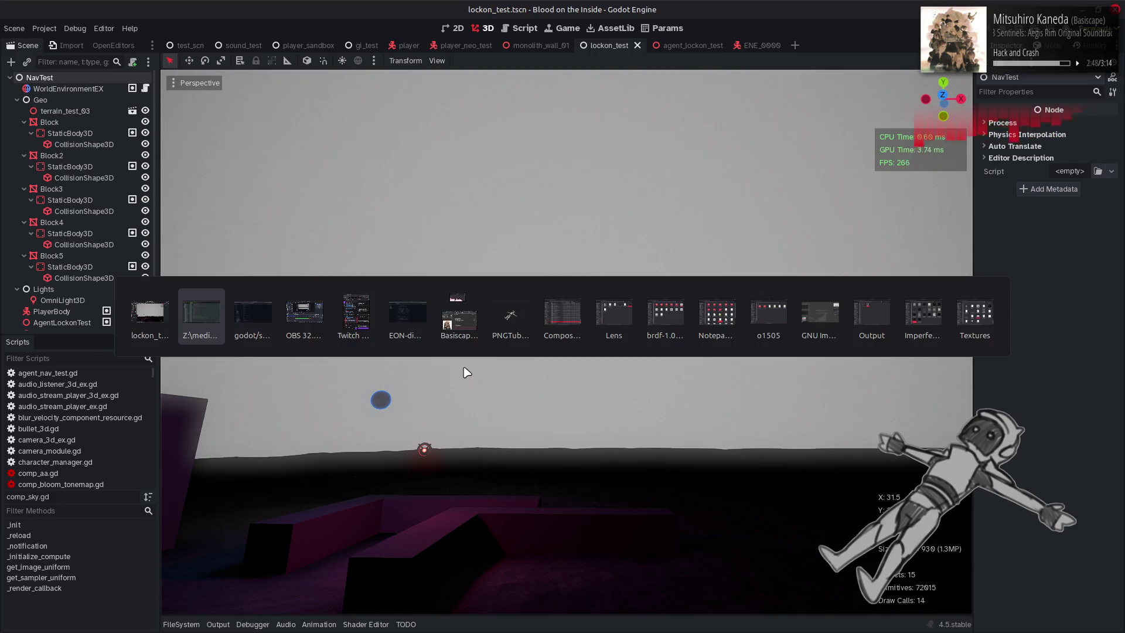
Back in Godot, open comp_sky.gd and copy the get_texture_format call from line 173
key(alt+Tab)
key(alt+Tab)
key(alt+shift+Tab)
click(524, 28)
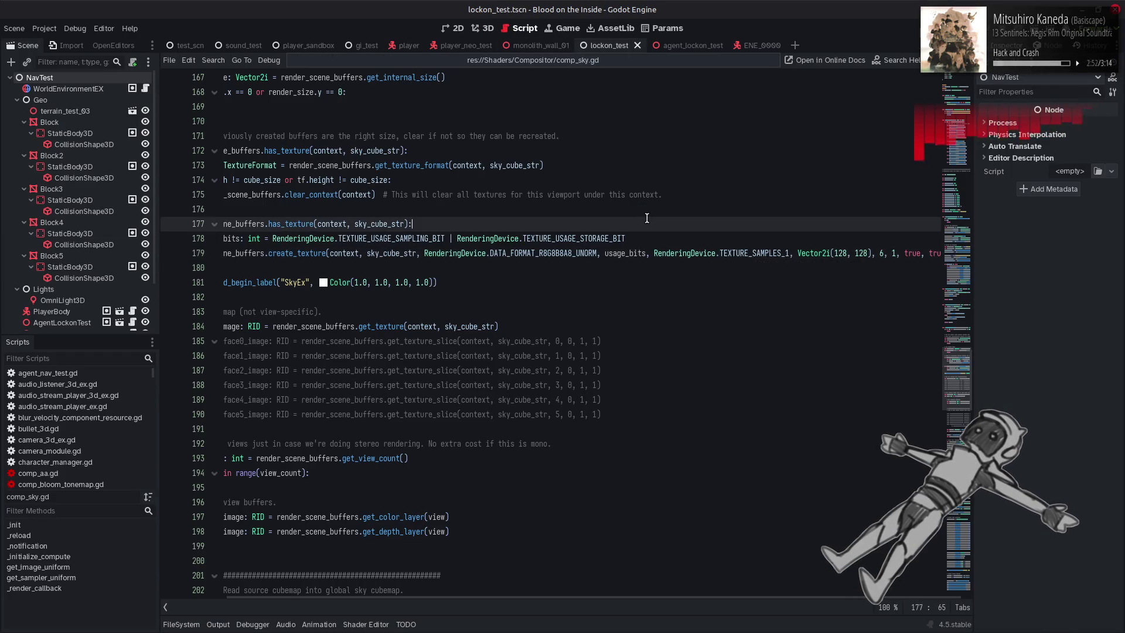
key(ctrl+s)
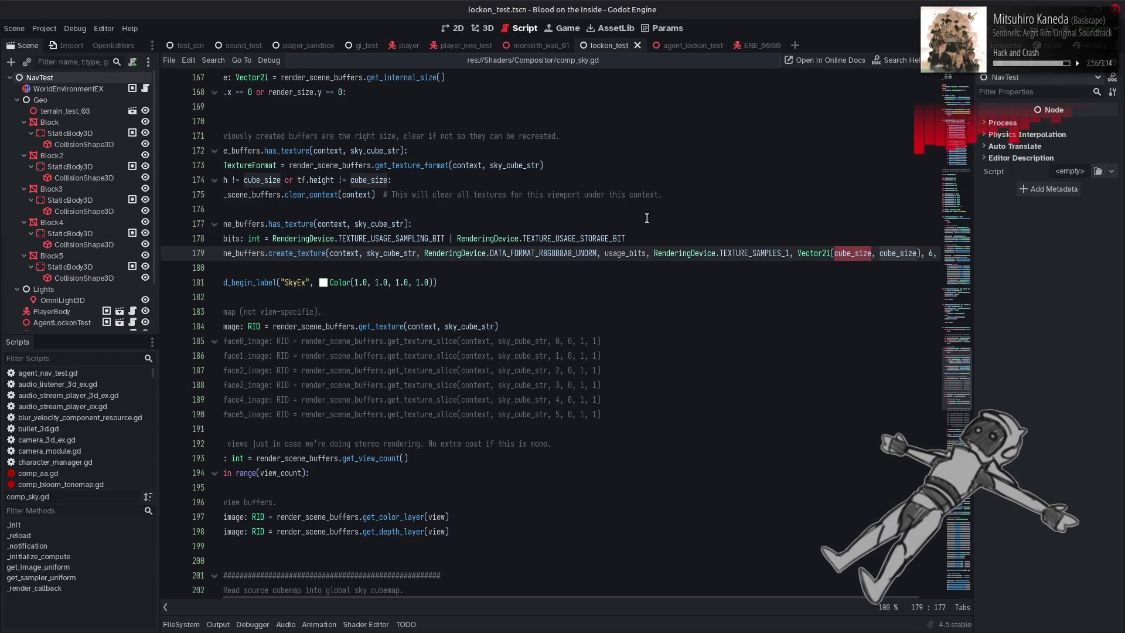
scroll(656, 207, left, 3)
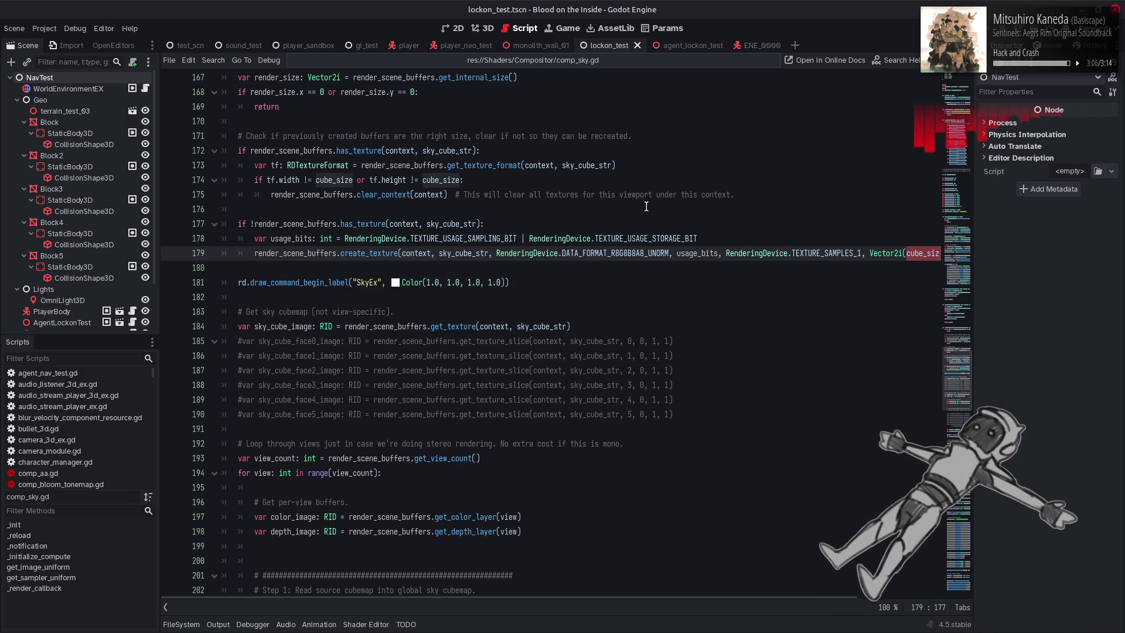
drag(632, 165, 361, 166)
key(ctrl+c)
Paste the call onto new line 192 as print(...).width and save the script
scroll(405, 285, down, 4)
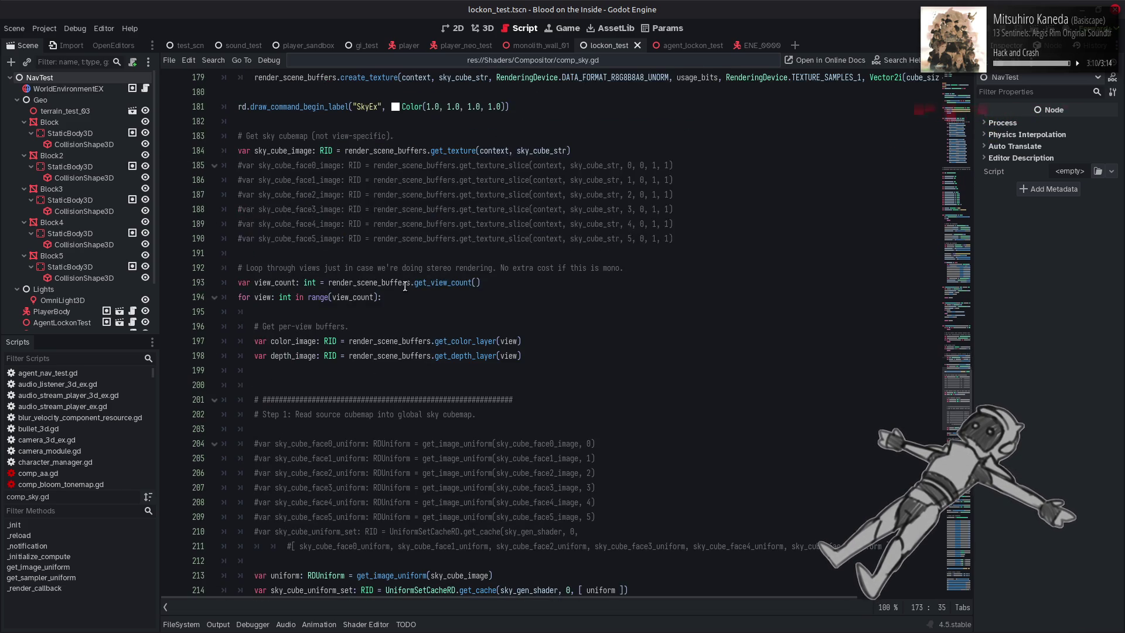
click(700, 239)
key(Return)
key(Return)
key(ctrl+v)
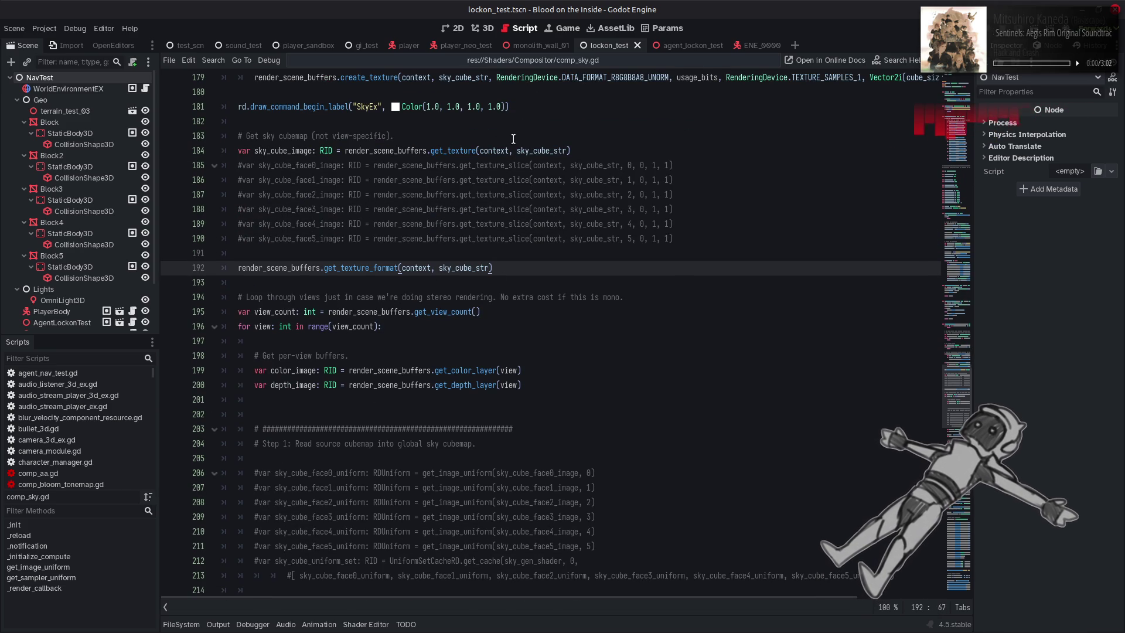
scroll(473, 202, up, 3)
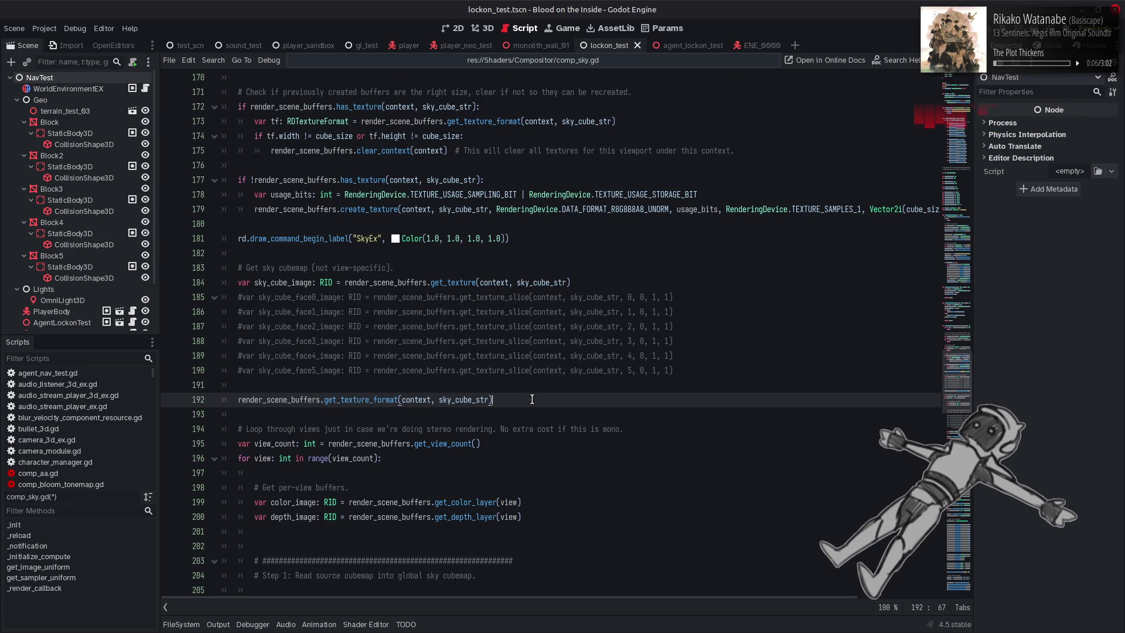
text(.width)
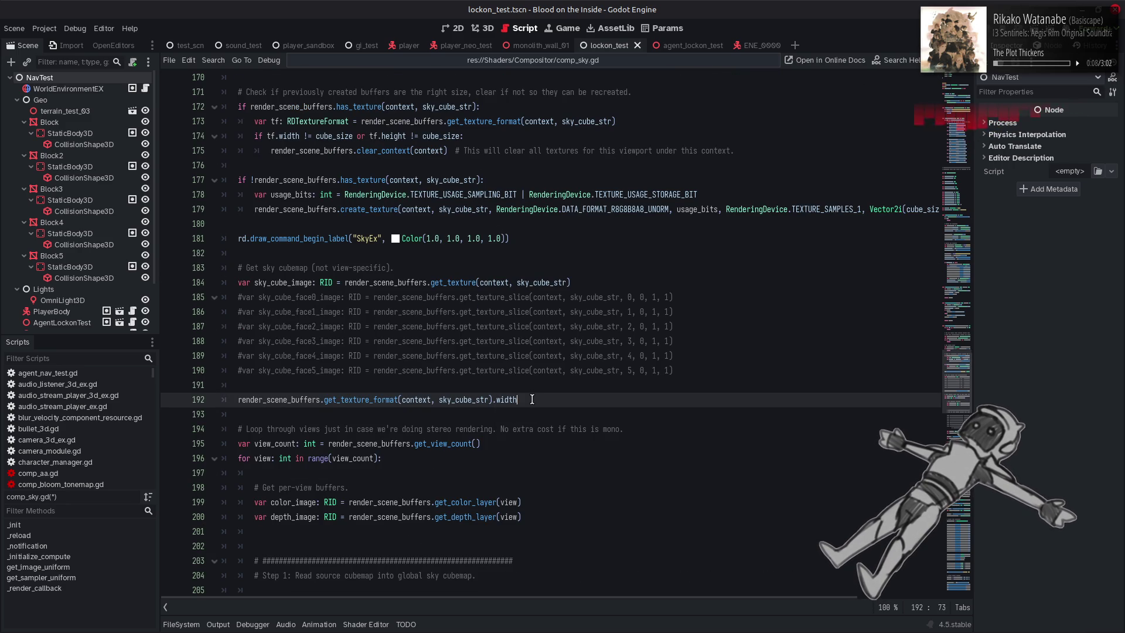
click(236, 400)
text(pri)
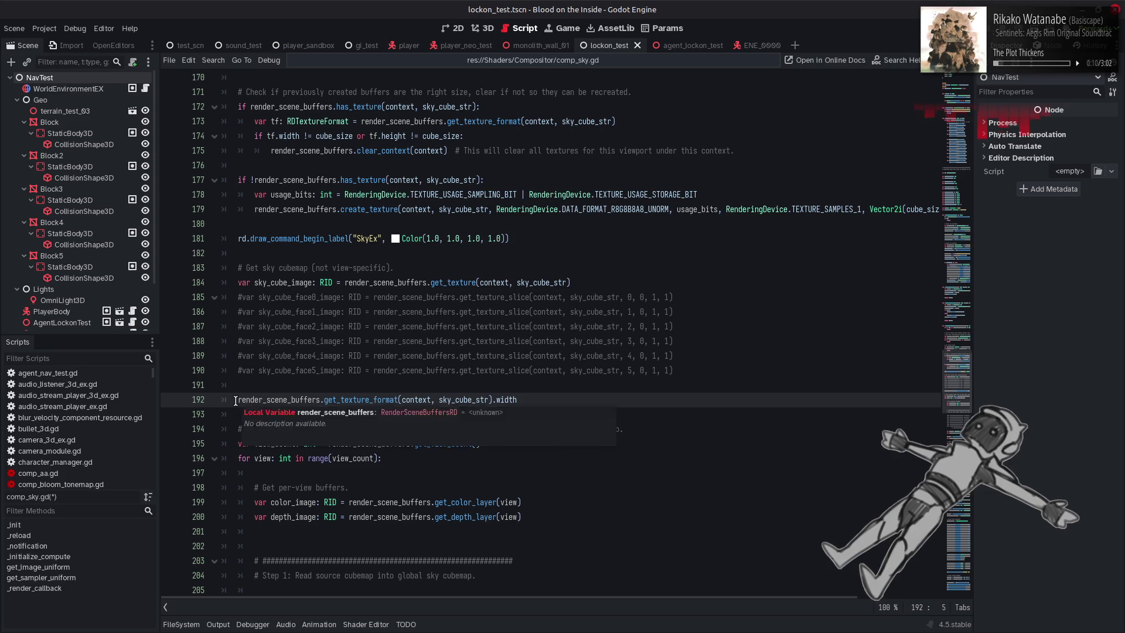
text(nt()
click(598, 401)
text())
key(ctrl+s)
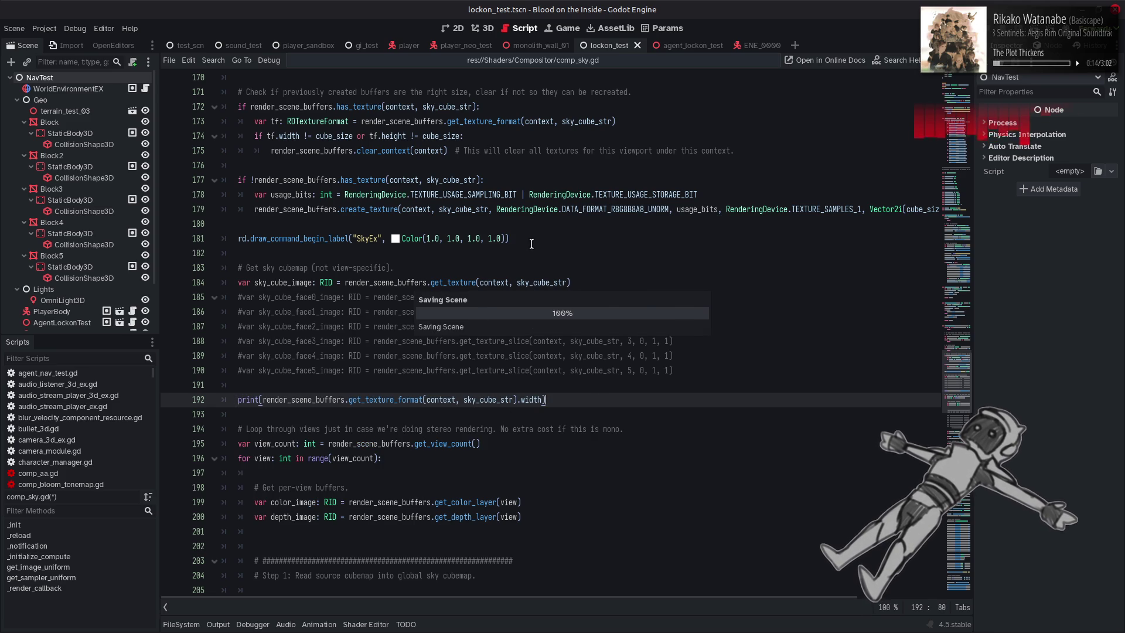
Check the logged cubemap widths of 64 and 128 in the Output panel, then clear it
click(482, 31)
click(218, 625)
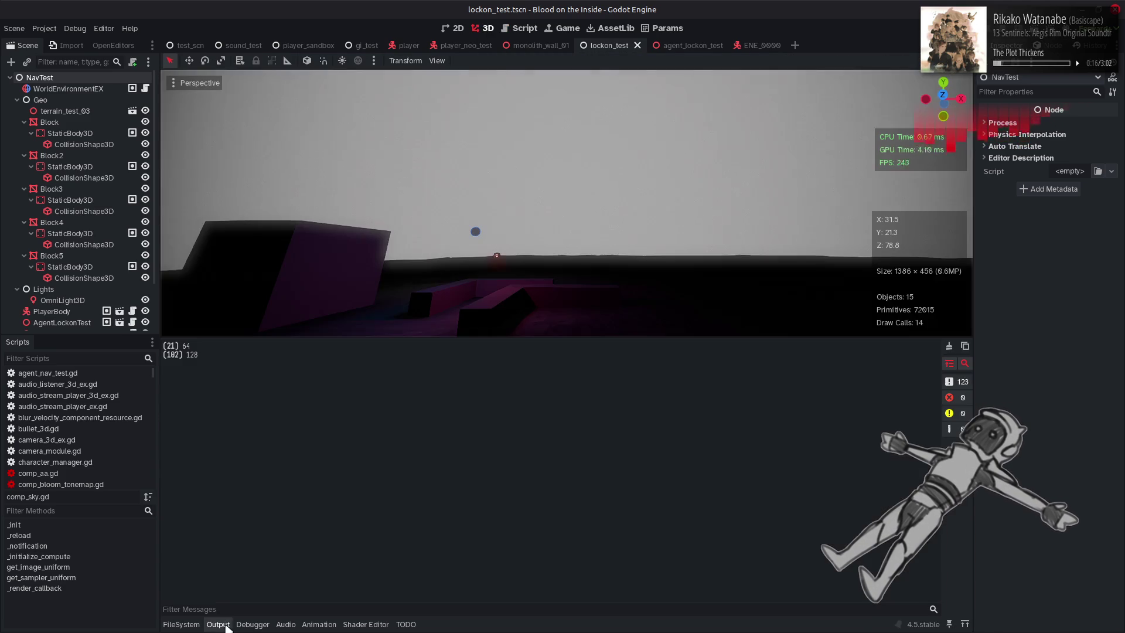
click(950, 346)
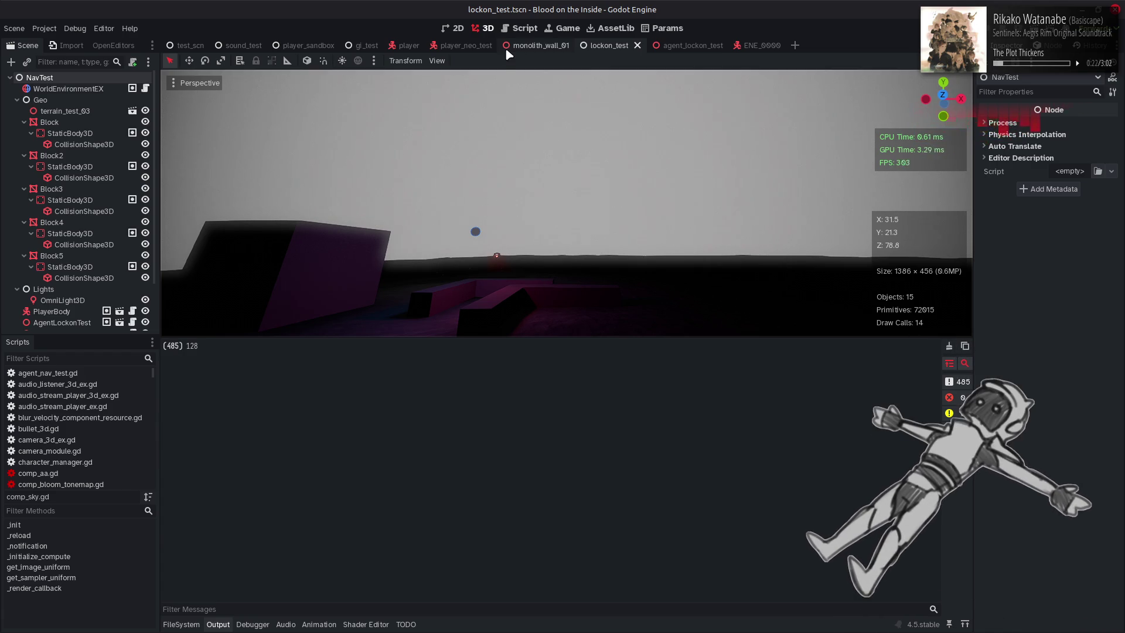
Delete the debug print statement on comp_sky.gd line 192 and its empty line
click(516, 34)
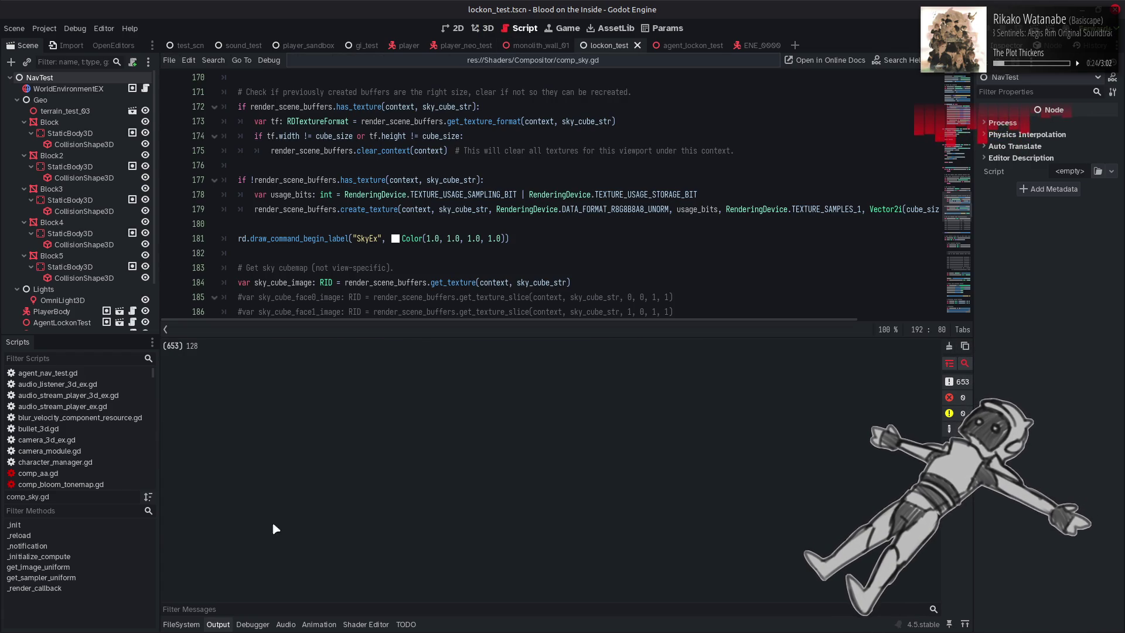
click(223, 625)
drag(545, 400, 236, 401)
key(ctrl+c)
key(BackSpace)
key(BackSpace)
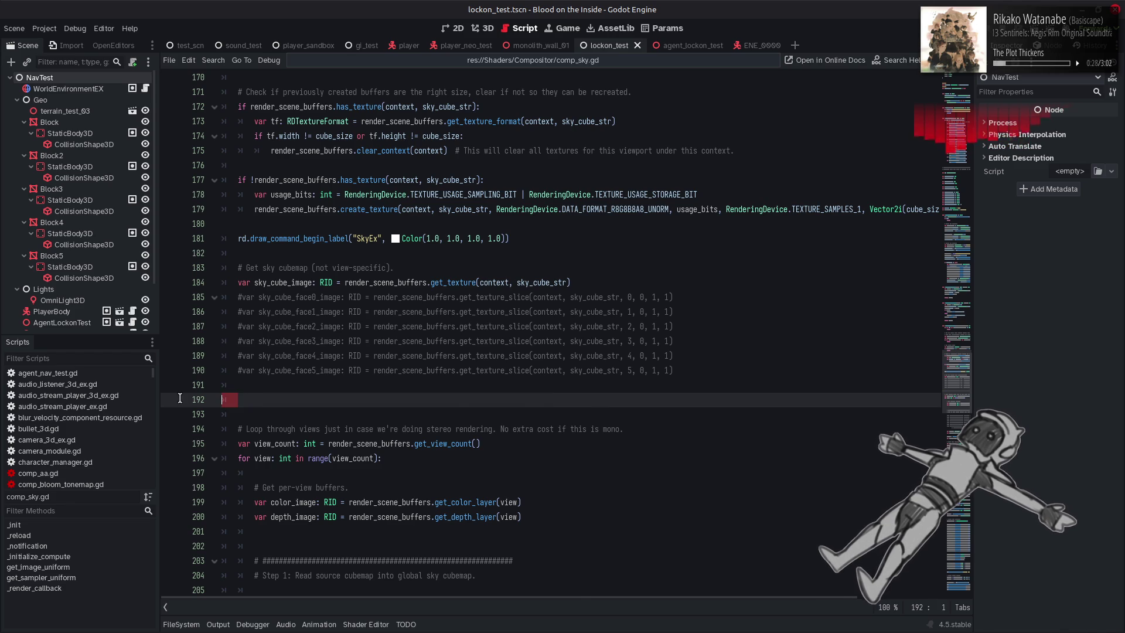
key(BackSpace)
key(BackSpace)
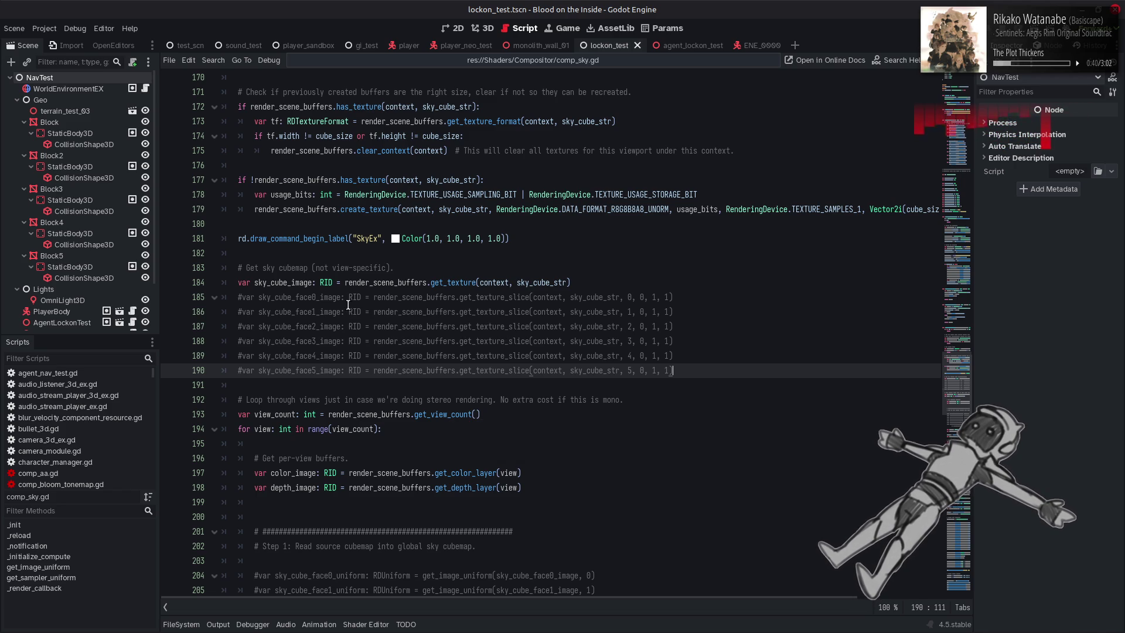
Paste the width print statement onto a new line 214, after the sky_cube_image line
scroll(329, 296, down, 4)
scroll(330, 296, down, 3)
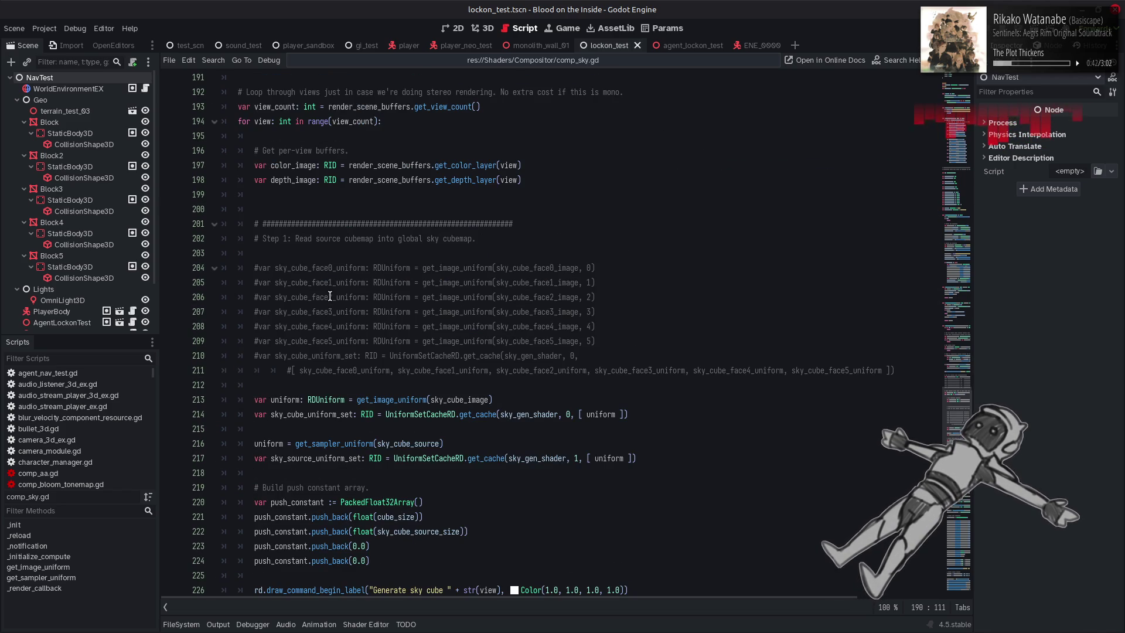
scroll(330, 296, down, 4)
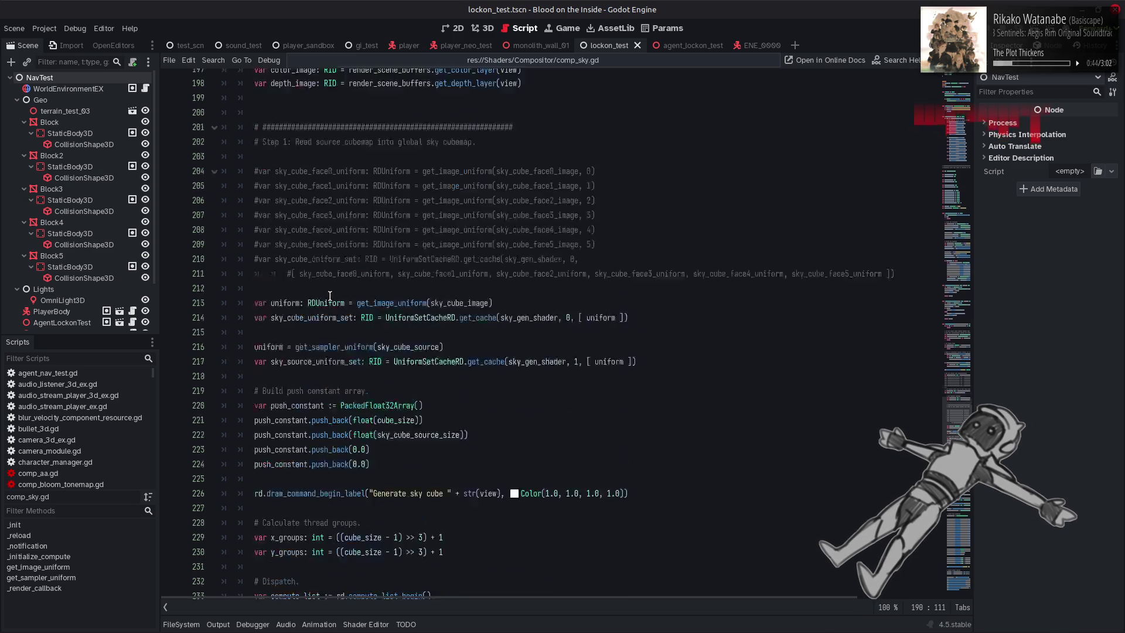
click(459, 223)
double_click(458, 224)
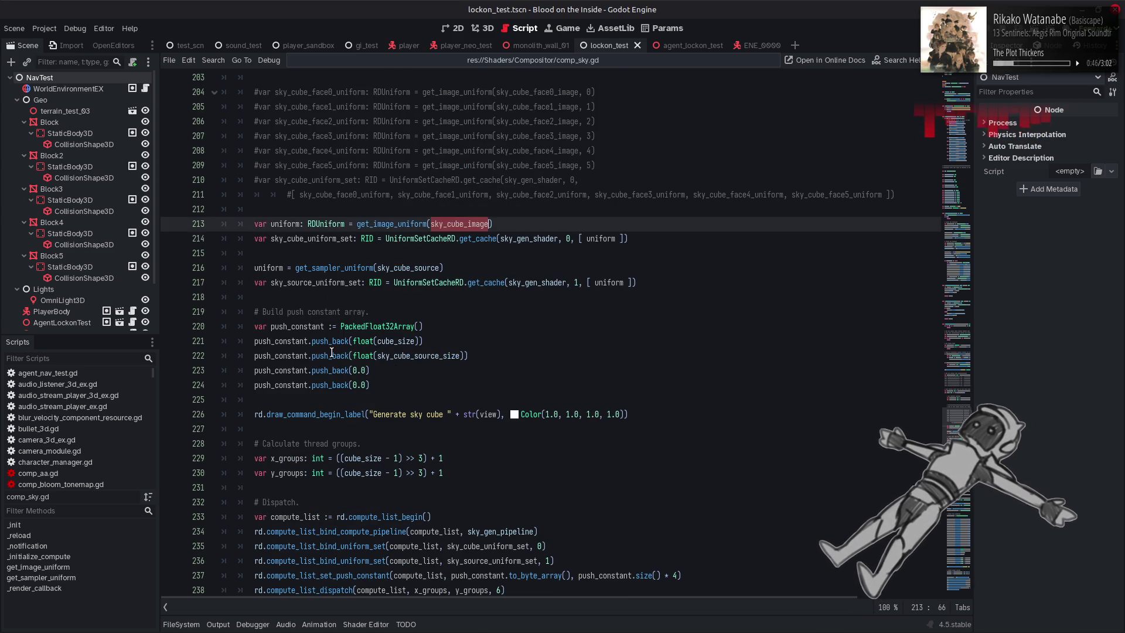
scroll(332, 352, up, 10)
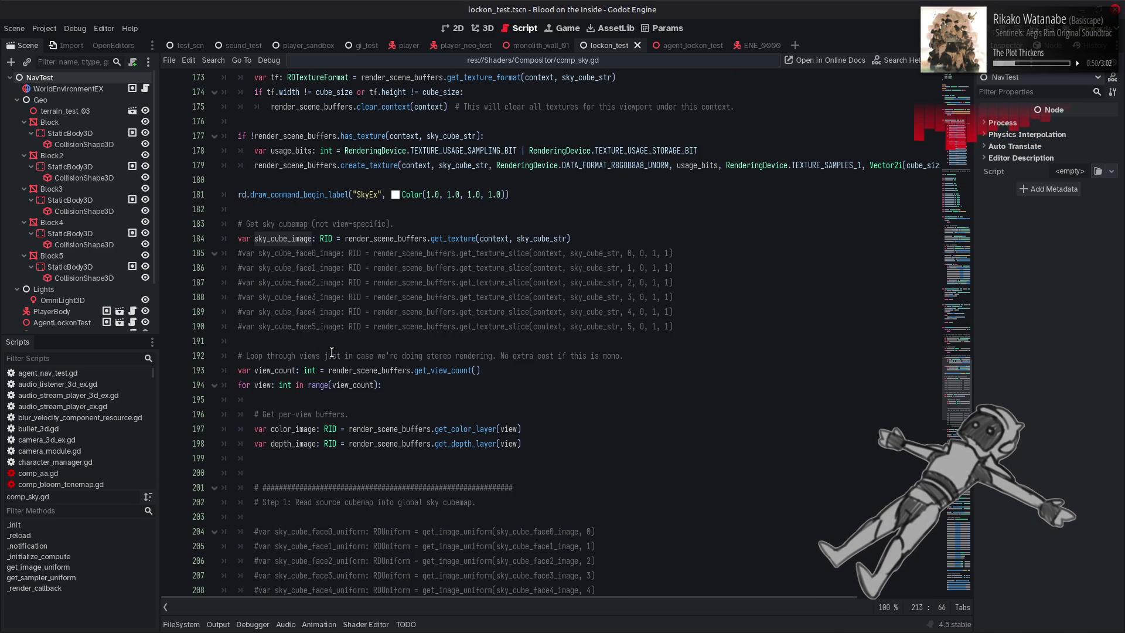
scroll(331, 352, down, 14)
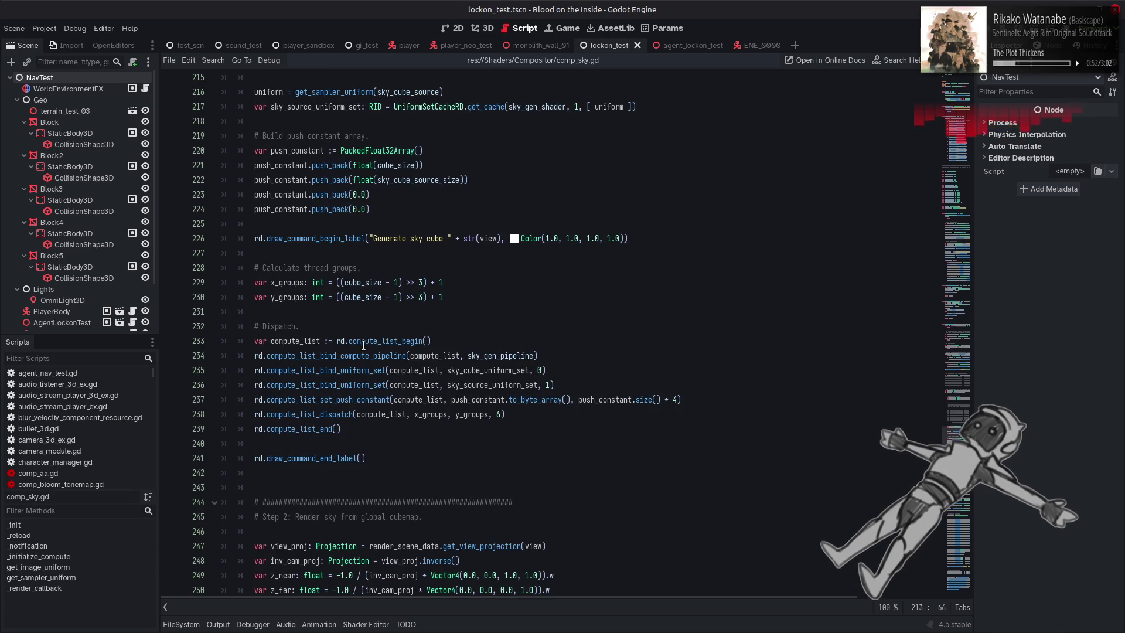
scroll(488, 270, up, 4)
click(505, 224)
key(Return)
key(ctrl+v)
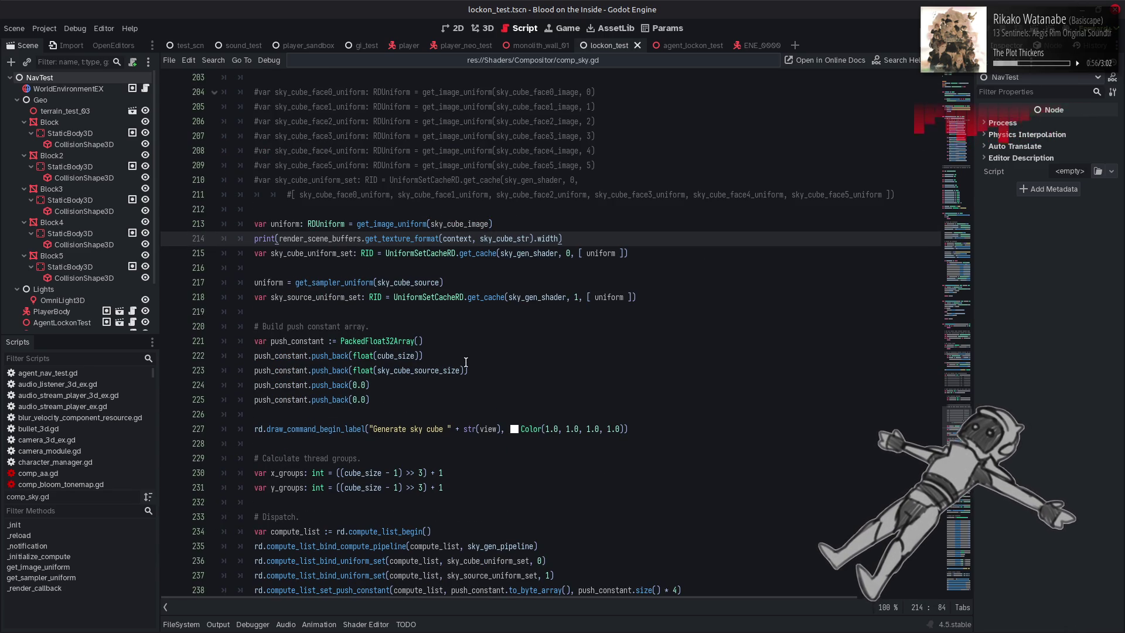
Paste the same width print onto a new line 262 and save the script
scroll(466, 362, down, 8)
scroll(465, 363, down, 5)
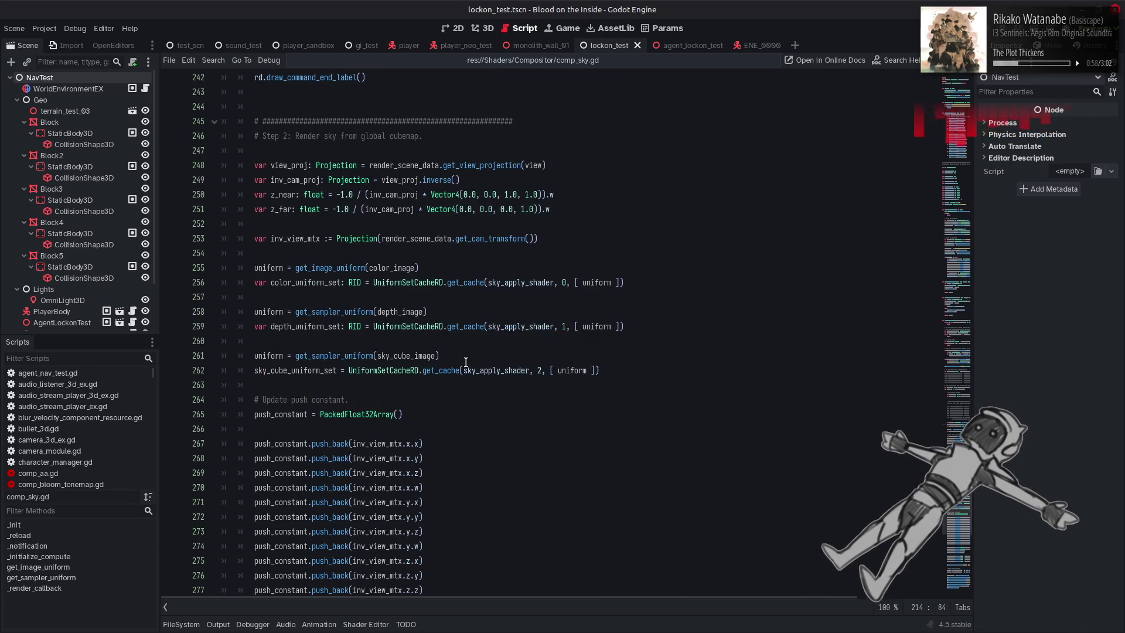
click(399, 356)
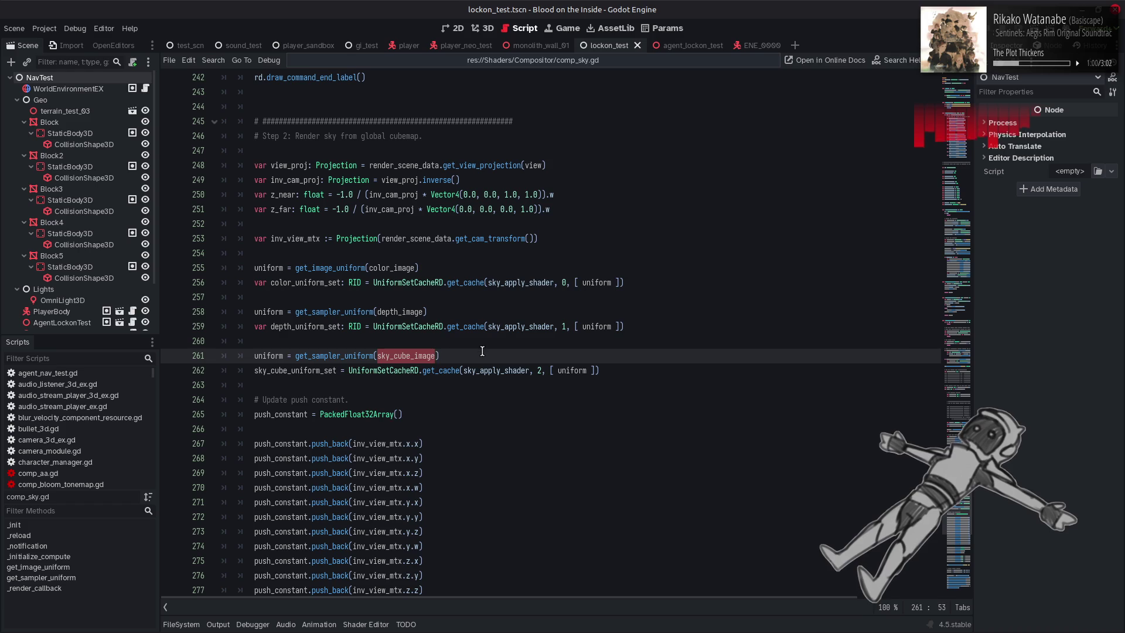
key(End)
key(Return)
key(ctrl+v)
key(ctrl+s)
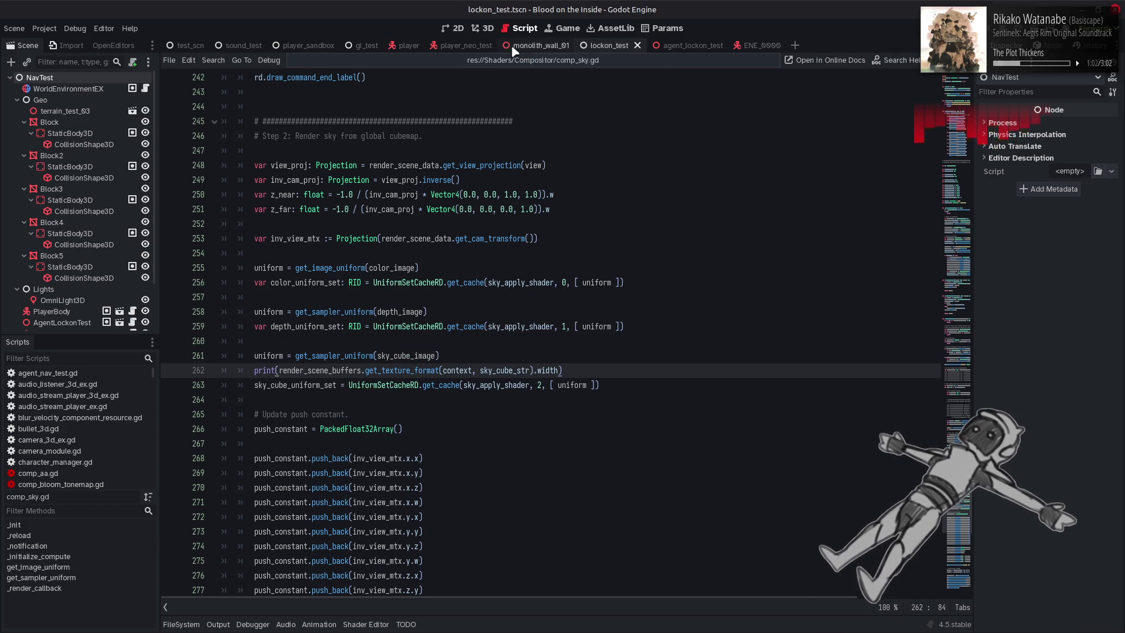
Check the printed widths of 128 in the Output log, clear it, and undo the print in comp_sky.gd
key(ctrl+F2)
click(218, 624)
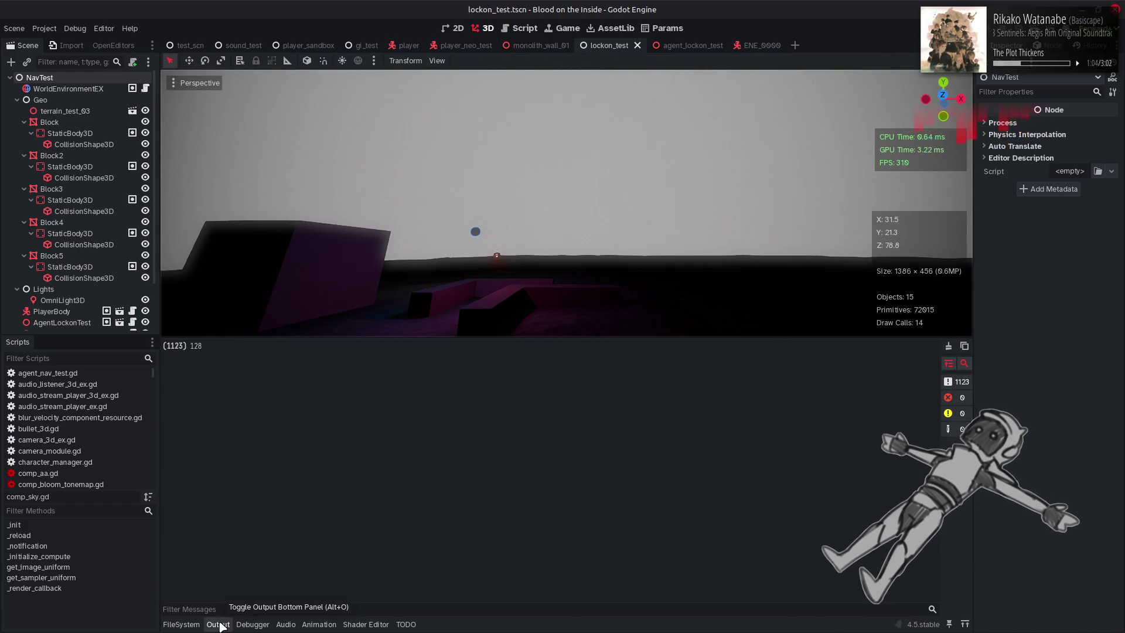
click(949, 345)
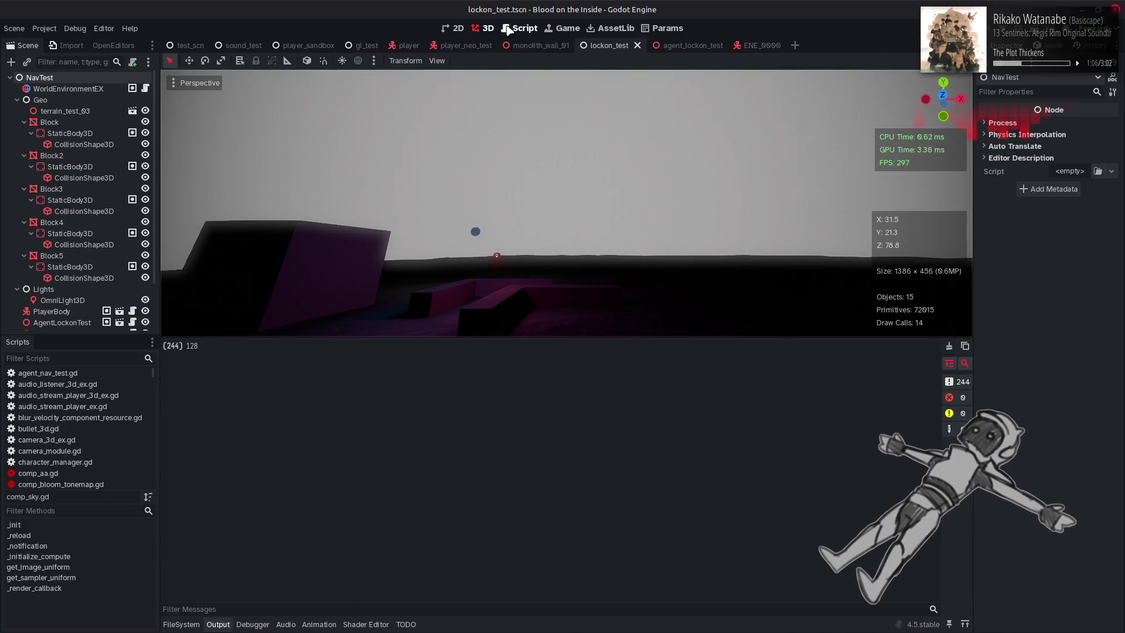
click(520, 29)
click(218, 624)
key(ctrl+z)
key(ctrl+z)
key(ctrl+z)
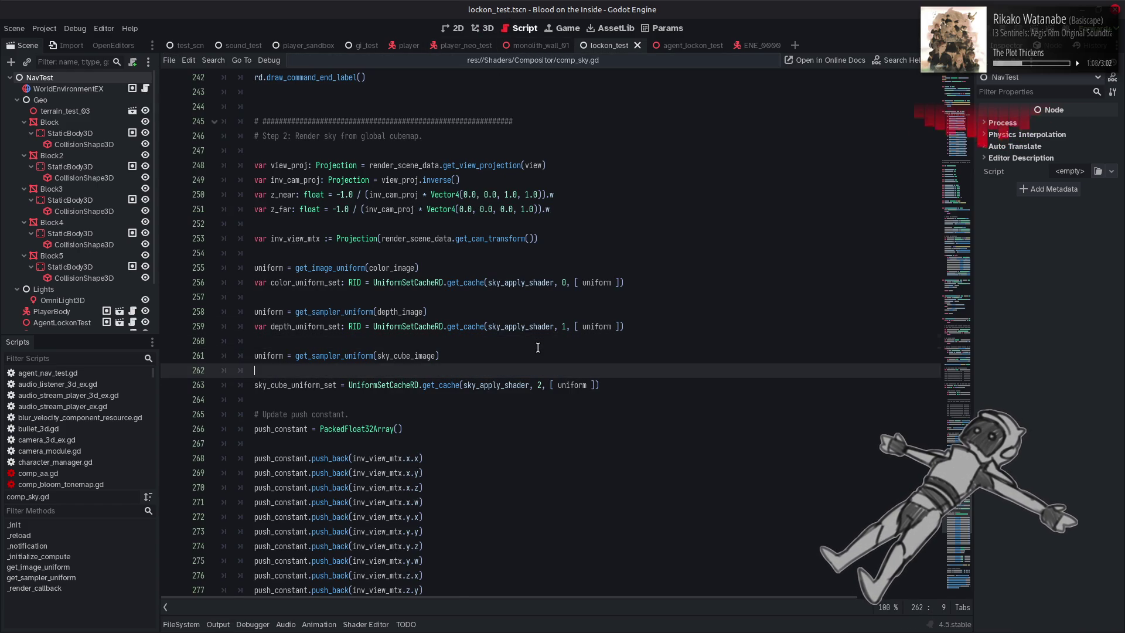
Undo the remaining debug edits and inspect the compute_list_dispatch call on line 238
key(ctrl+z)
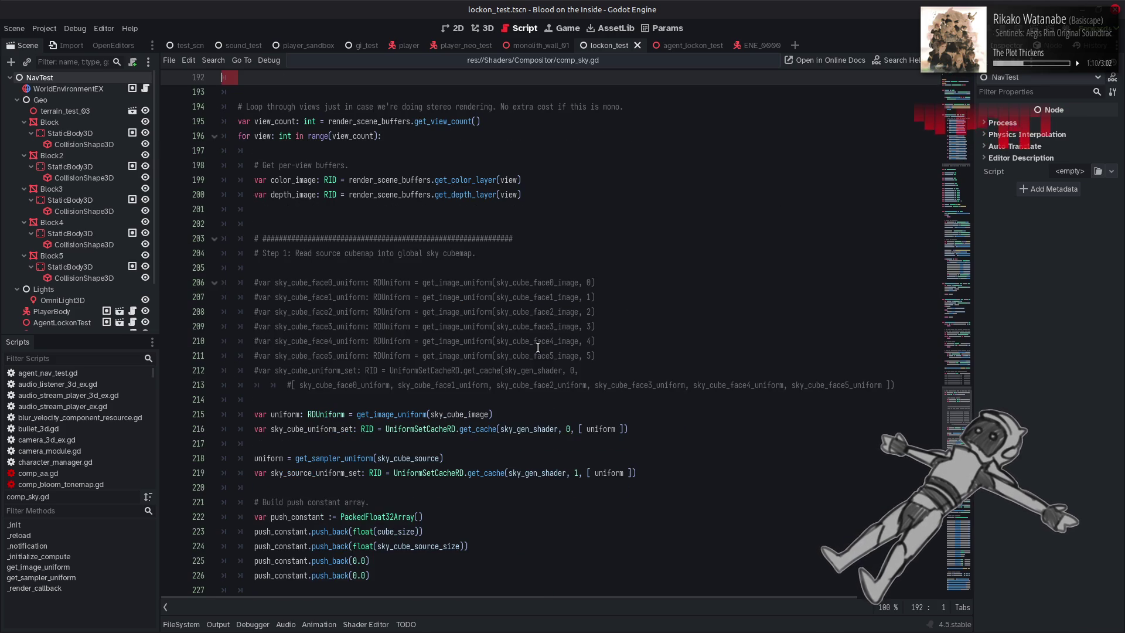
key(ctrl+z)
key(ctrl+z)
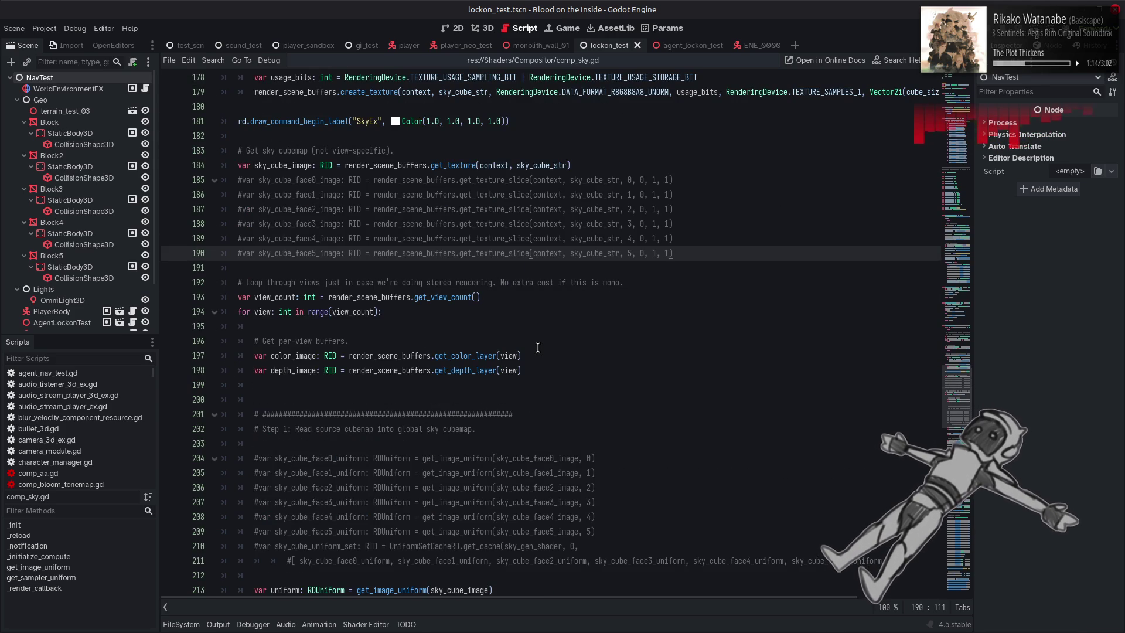
scroll(538, 348, up, 5)
scroll(538, 347, down, 18)
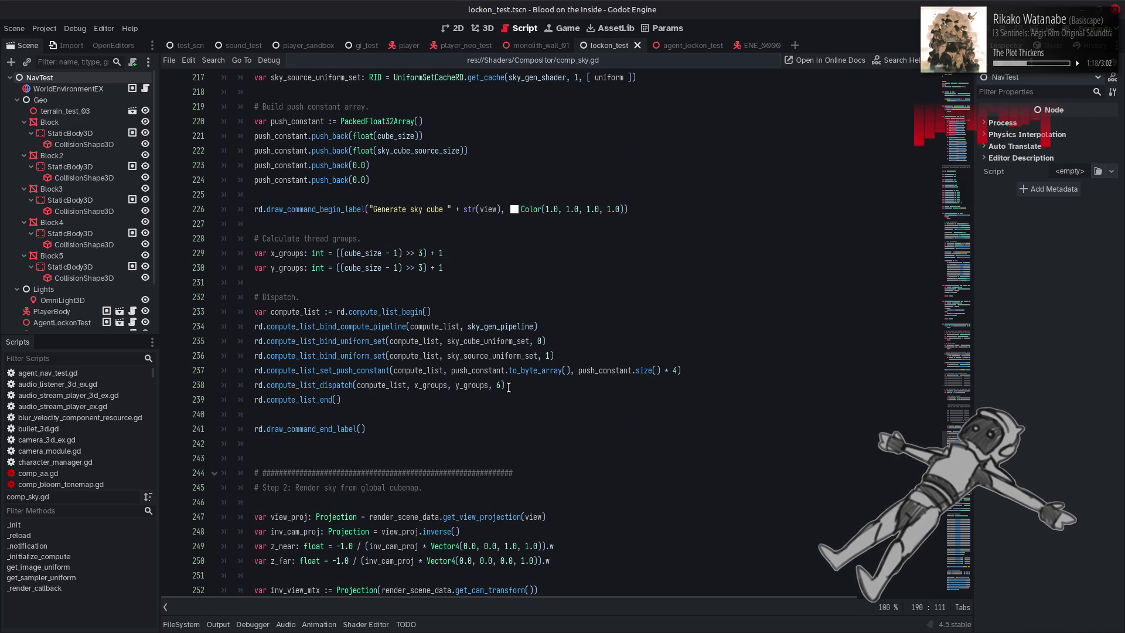
click(386, 384)
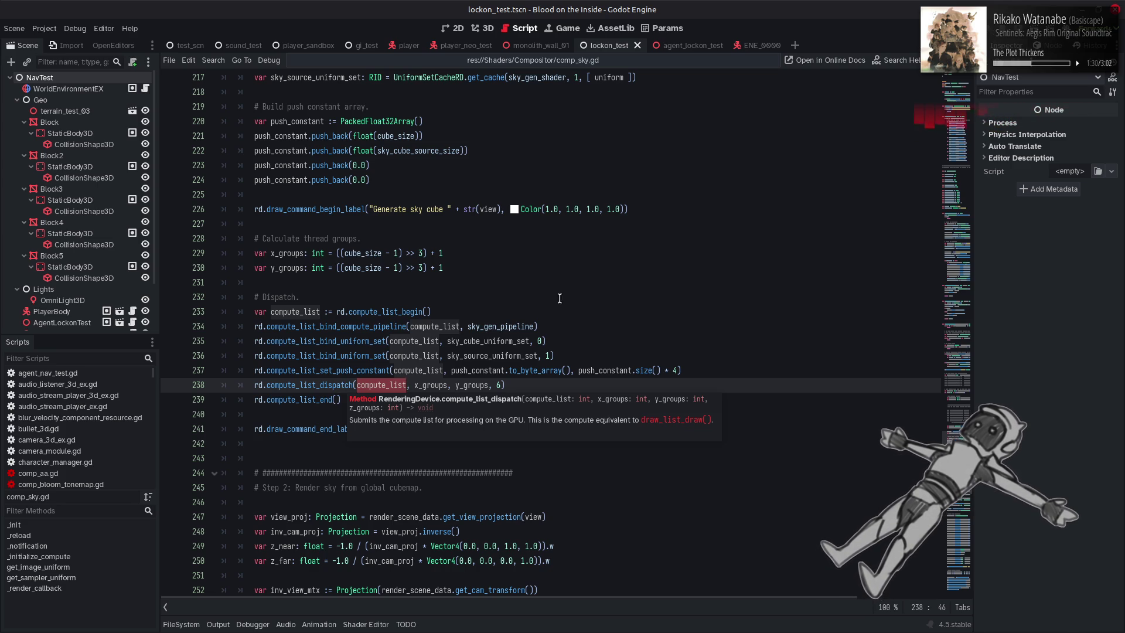
scroll(565, 296, up, 4)
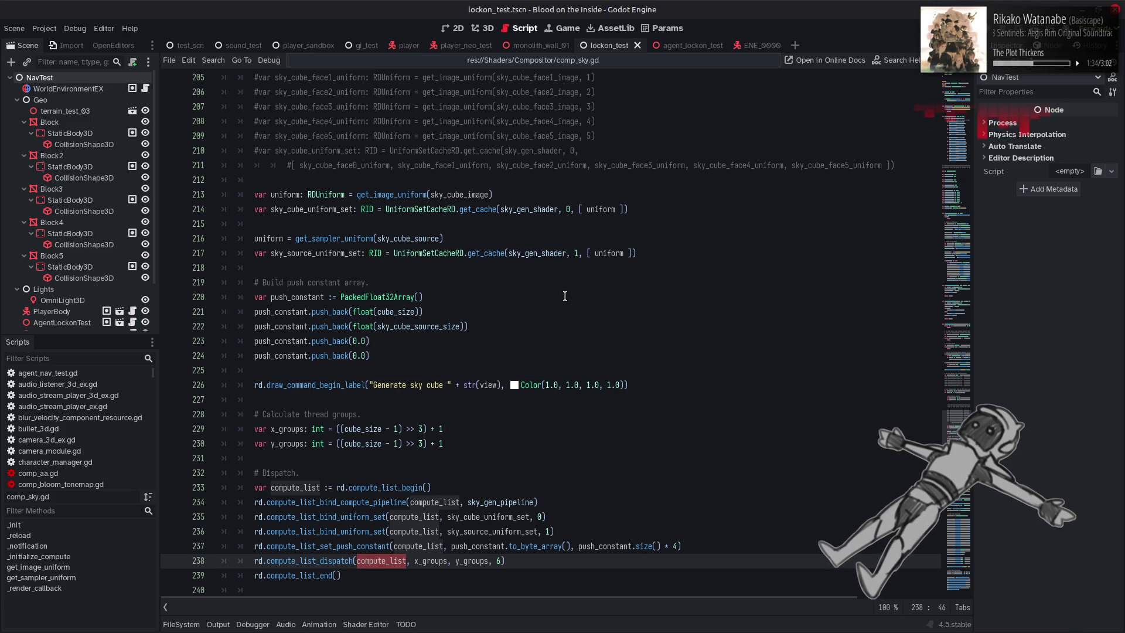
Change the dispatch's z-group count on line 238 from 6 to 1 and save
click(506, 561)
key(BackSpace)
text(1)
key(ctrl+s)
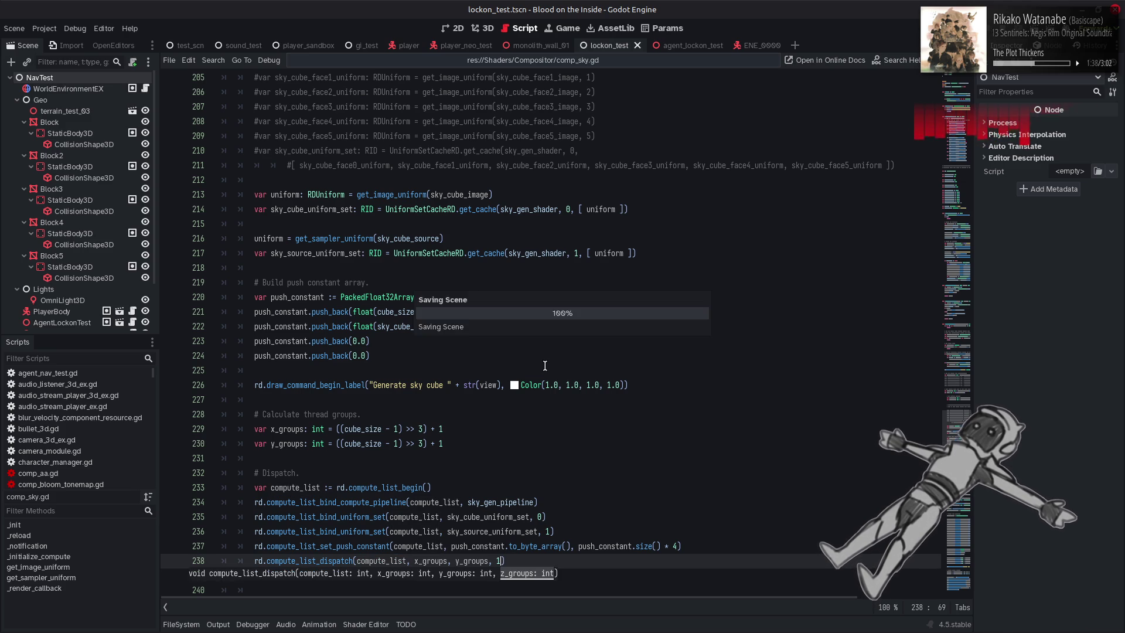
View the resulting sky in 3D, then go to sky_gen.glsl's id.x > 126 check on line 142
click(487, 29)
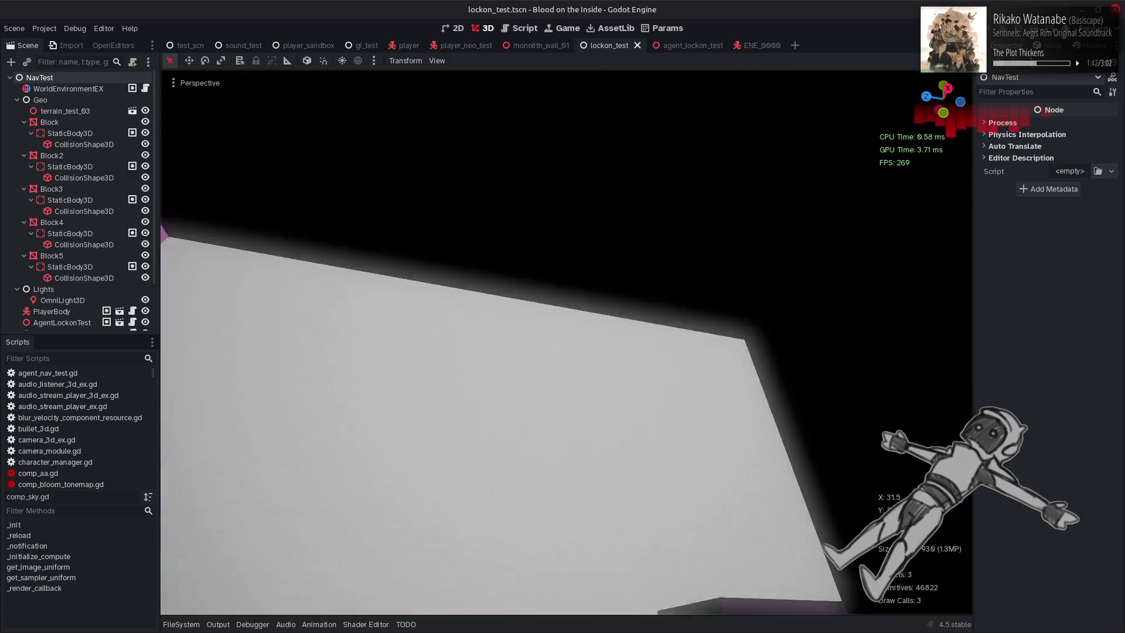
click(218, 624)
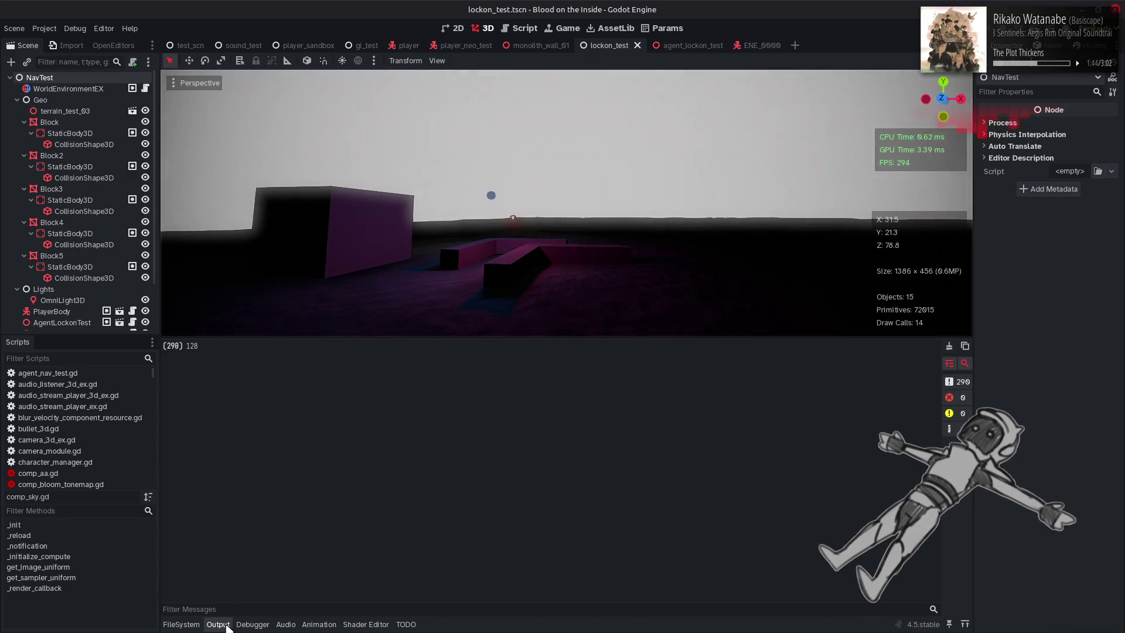
click(218, 624)
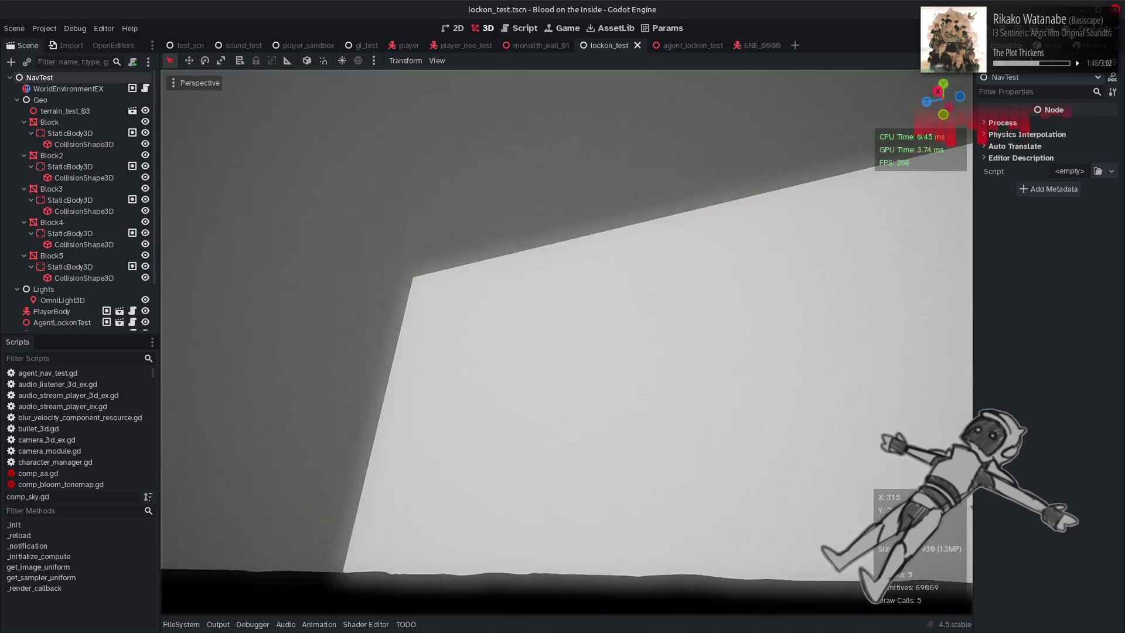
key(alt+Tab)
key(alt+Tab)
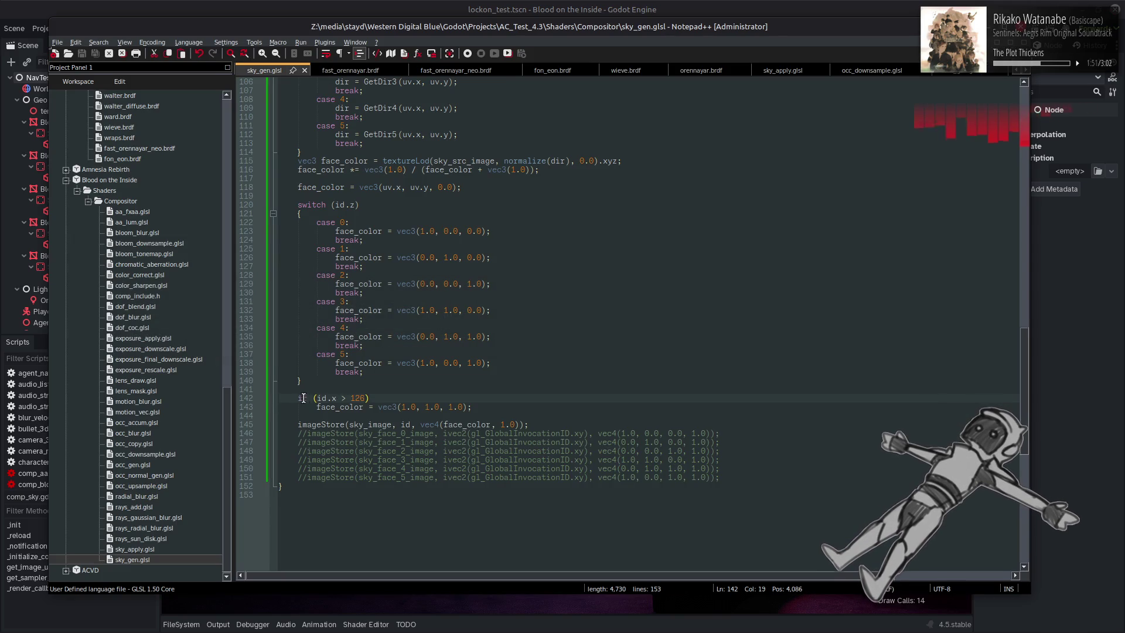
click(302, 399)
Comment out the id.x > 126 white-colour override on lines 142–143 and save sky_gen.glsl
text(//)
click(299, 409)
text(//)
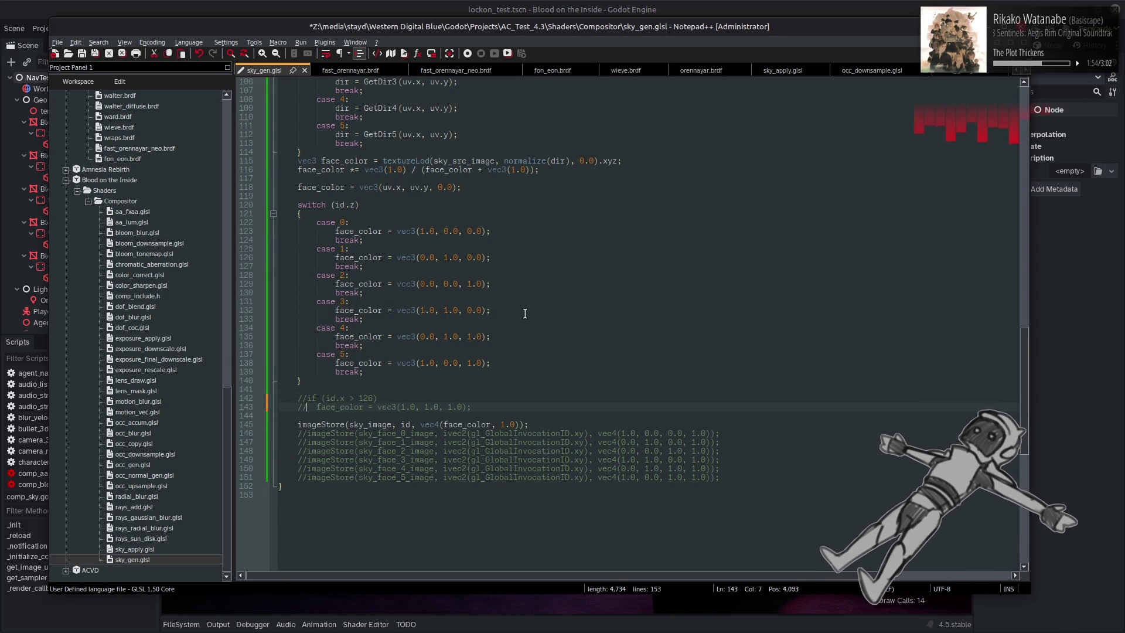
key(ctrl+s)
Orbit and zoom the Godot viewport to view the red sky, then return to line 120
key(alt+Tab)
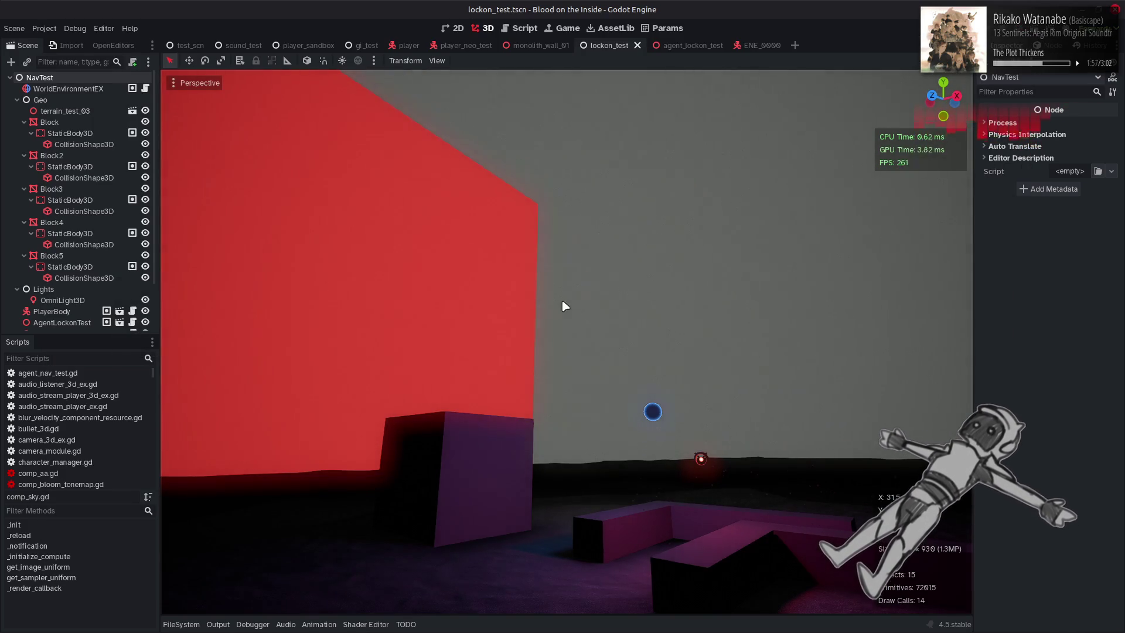
mouse_move(564, 305)
mouse_down()
mouse_move(564, 252)
mouse_move(580, 275)
mouse_move(689, 313)
mouse_up()
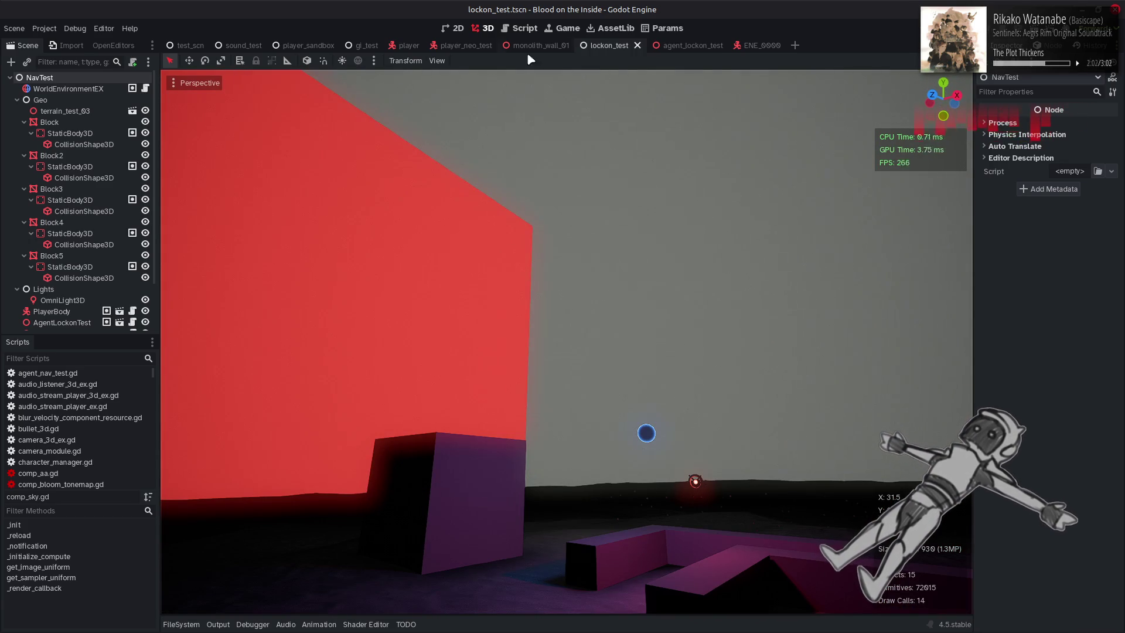
scroll(515, 181, up, 3)
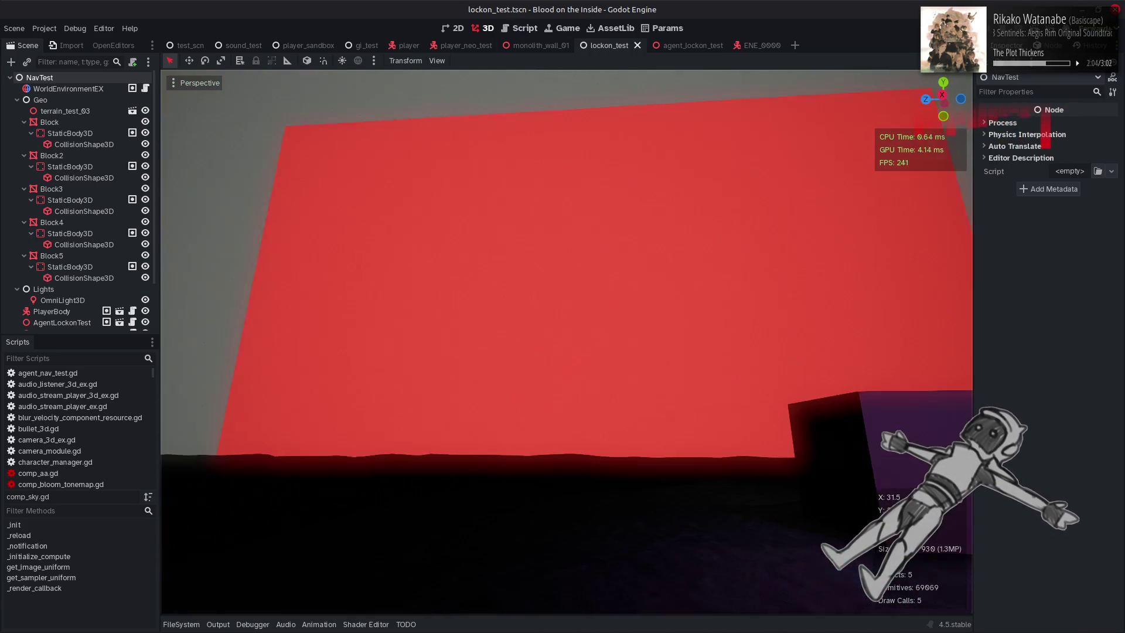
key(alt+Tab)
click(297, 205)
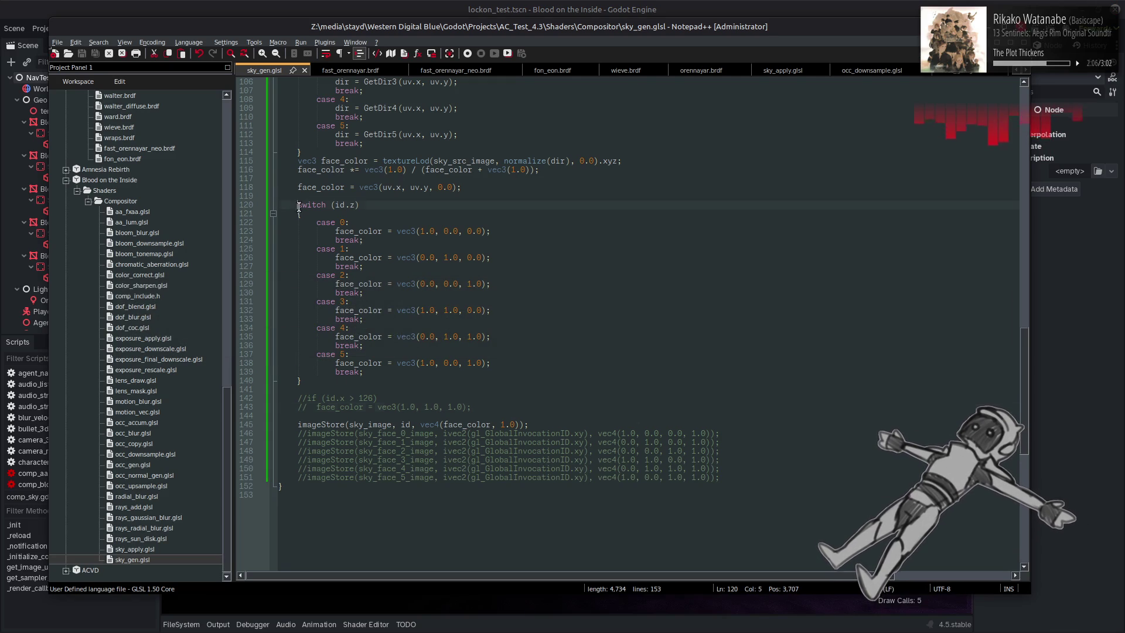
Wrap the switch (id.z) block from line 120 to 140 in /* */, save, and return to Godot
text(/)
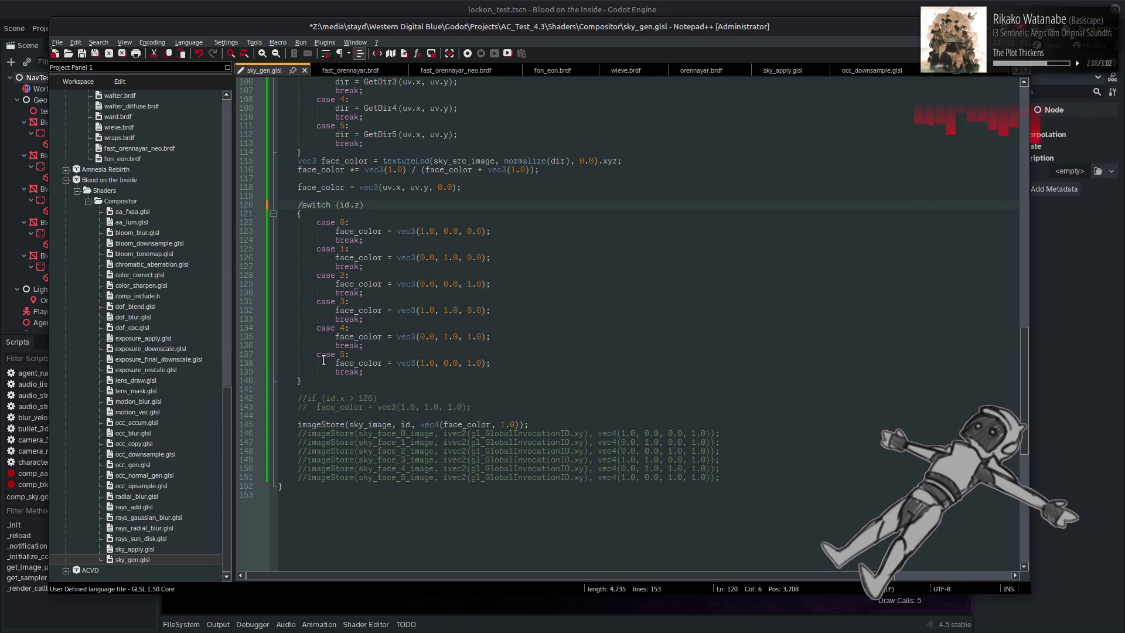
text(*)
click(302, 380)
text(*/)
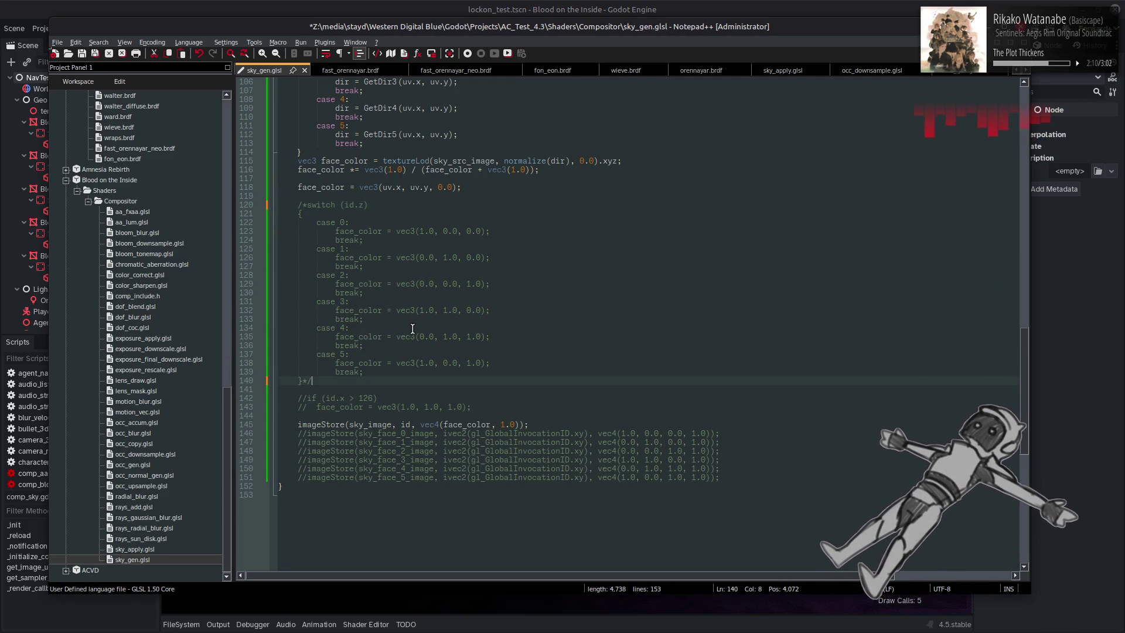
key(ctrl+s)
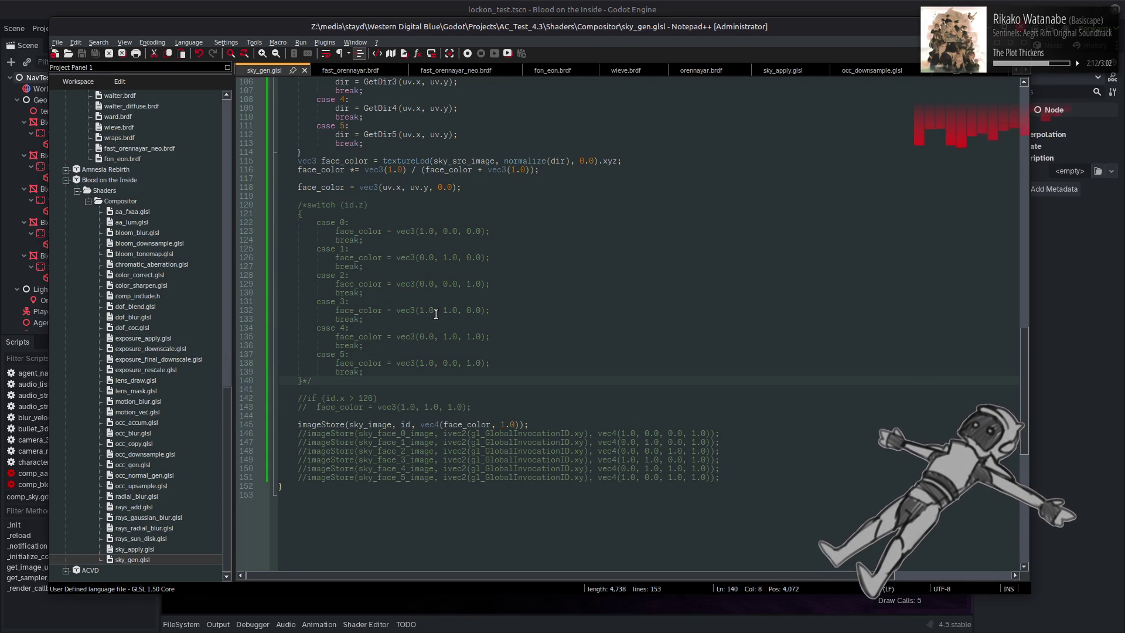
key(alt+Tab)
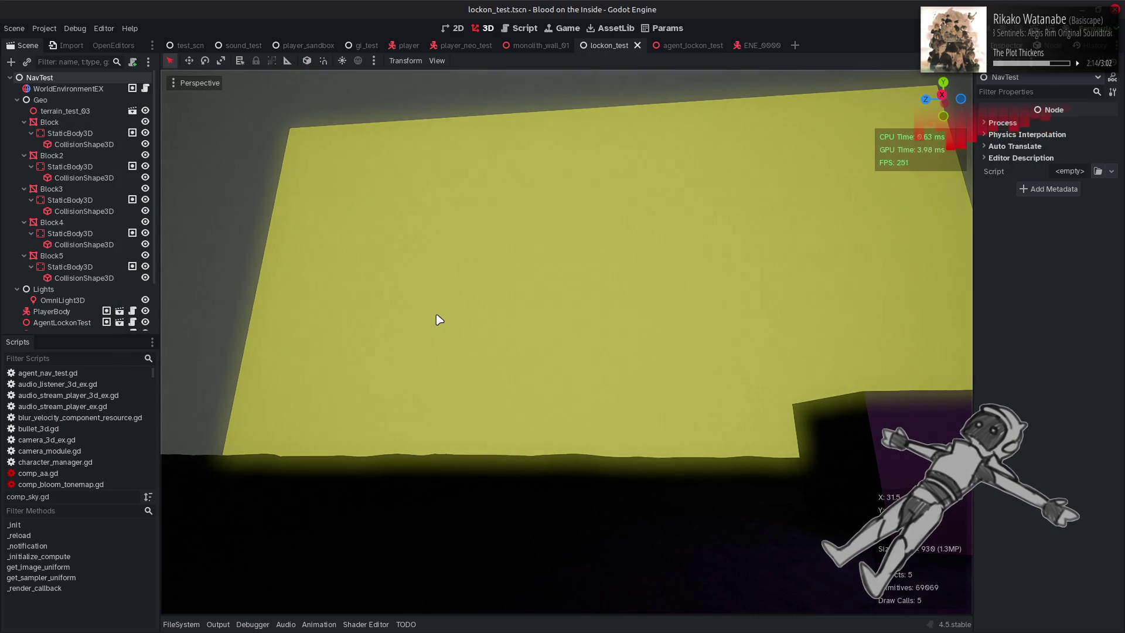
Freelook around the flat yellow sky in the 3D viewport, then return to sky_gen.glsl
drag(439, 320, 438, 319)
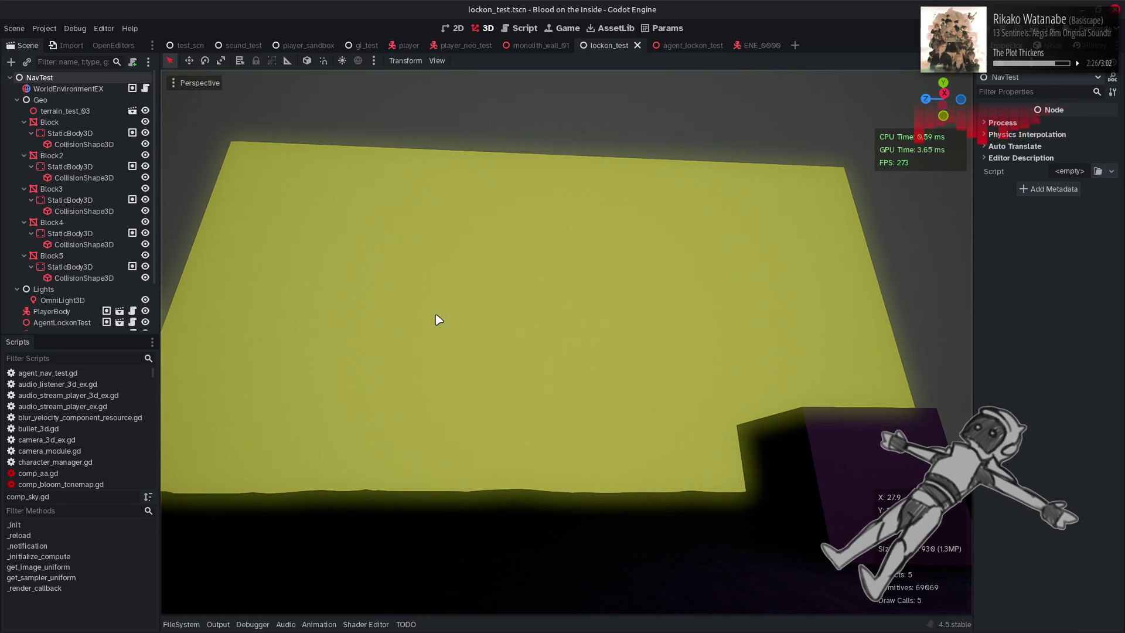
key(alt+Tab)
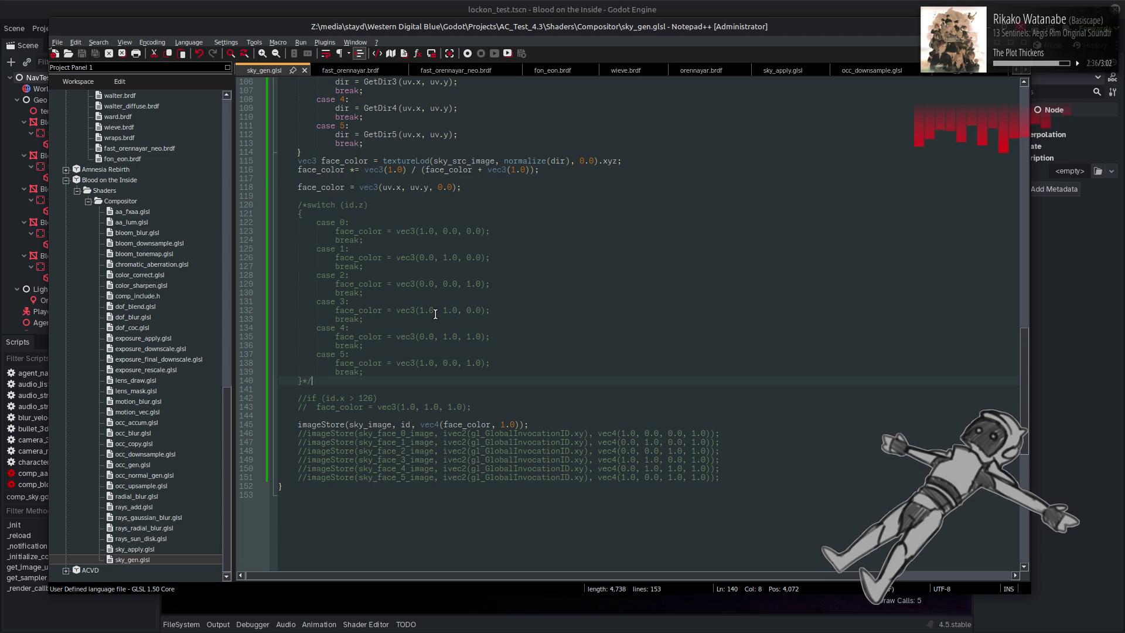
Restore the sky dispatch to 6 z-groups, save, recheck the 3D sky, then go to GitHub
key(alt+Tab)
key(F5)
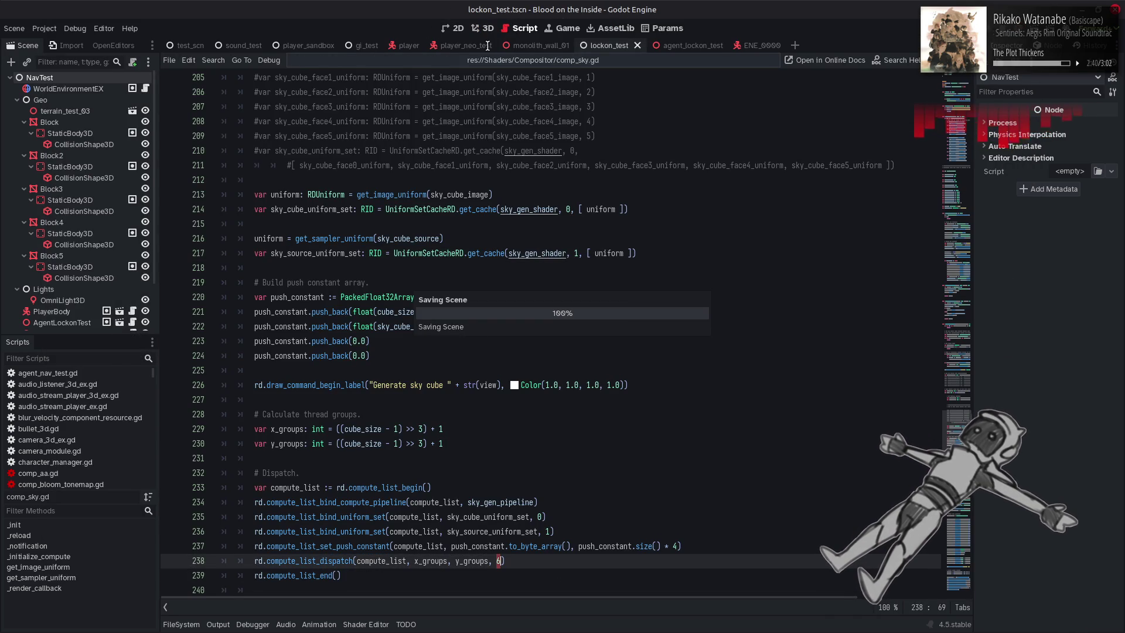
key(ctrl+F2)
mouse_move(611, 278)
mouse_down()
mouse_move(611, 387)
mouse_move(607, 274)
mouse_up()
key(alt+Tab)
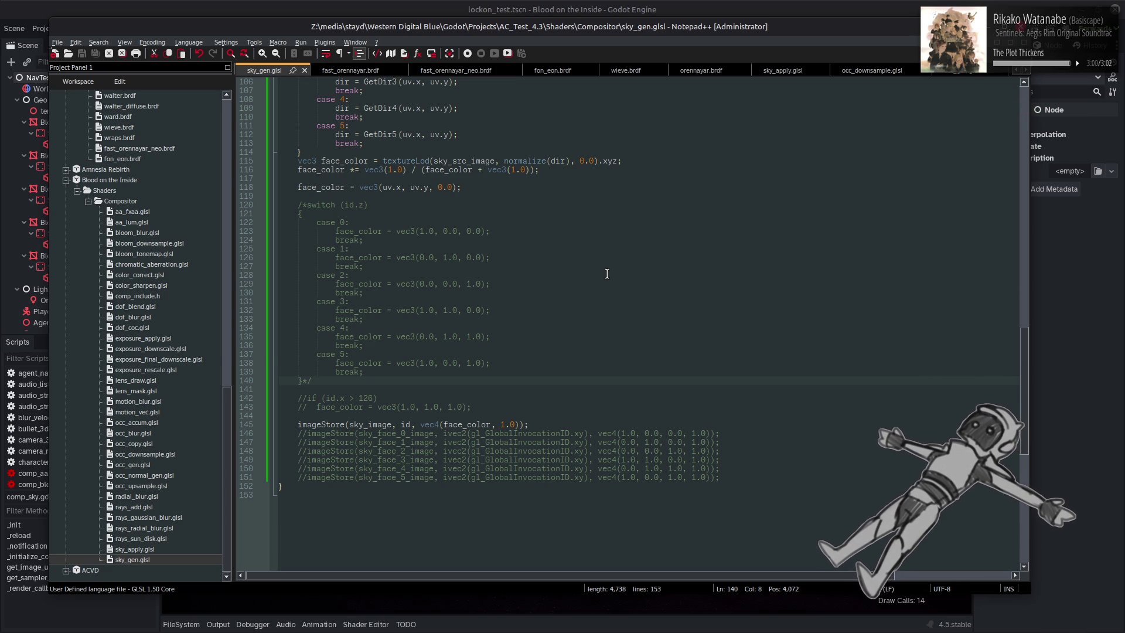
key(alt+Tab)
key(alt+Tab)
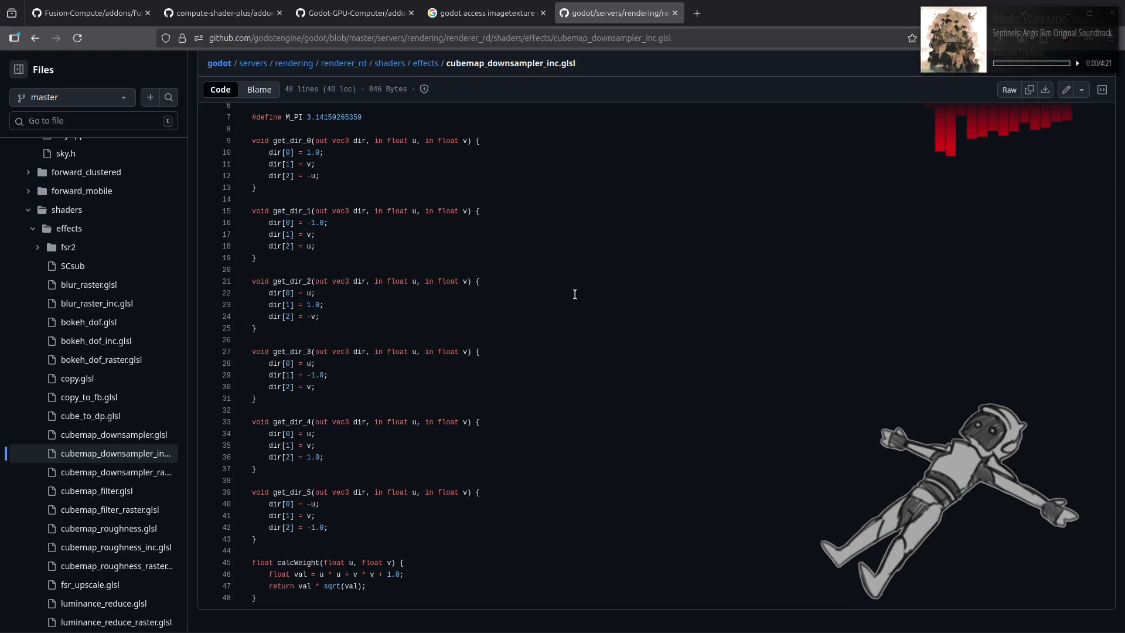
Open cubemap_filter.glsl and read down to its final imageStore cases at line 329
click(154, 497)
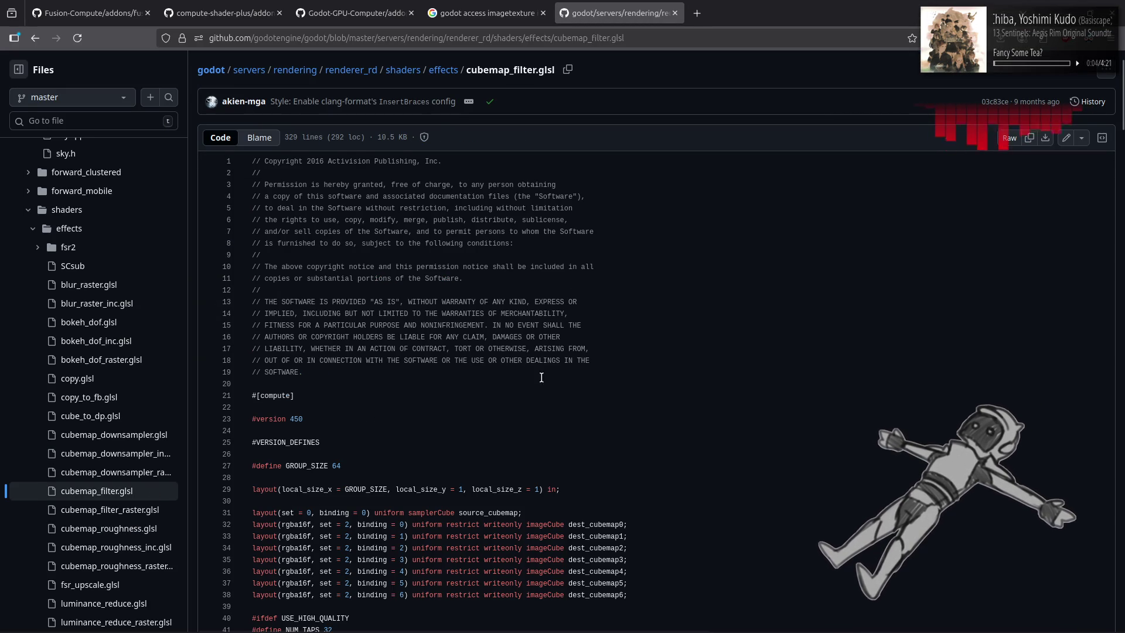
scroll(616, 359, down, 3)
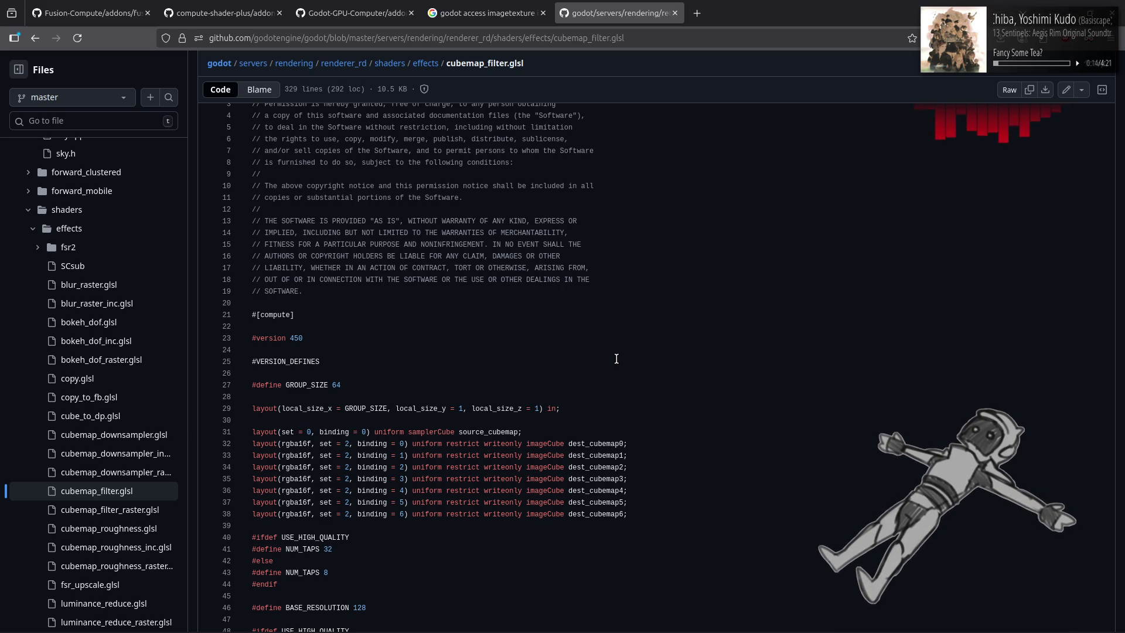
scroll(617, 358, down, 4)
scroll(617, 358, up, 5)
scroll(617, 358, down, 8)
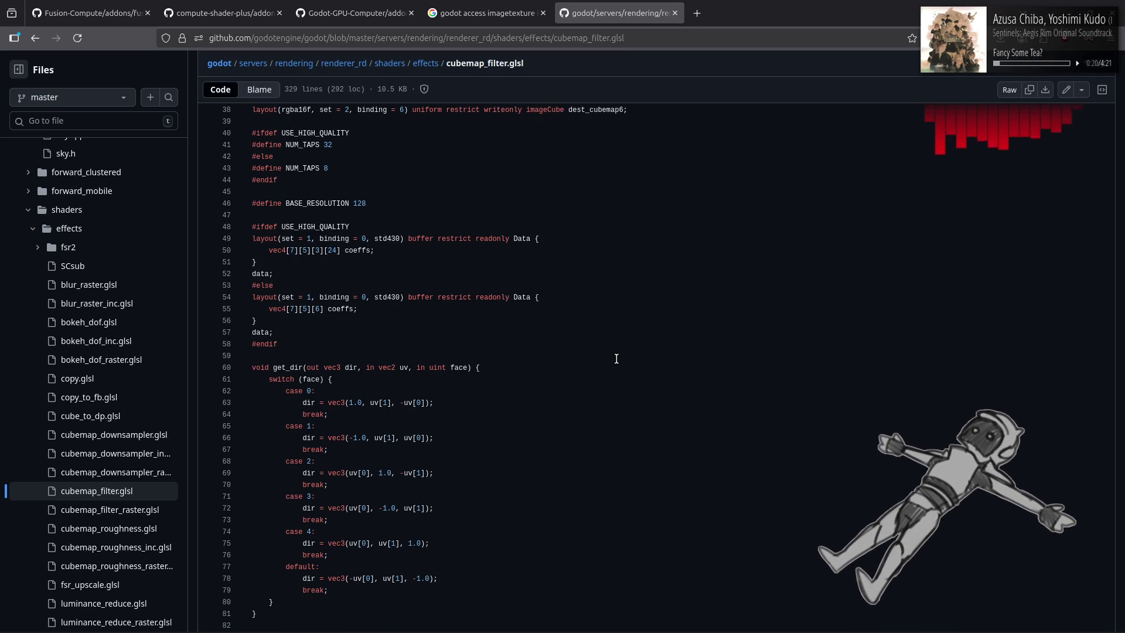
scroll(617, 358, down, 7)
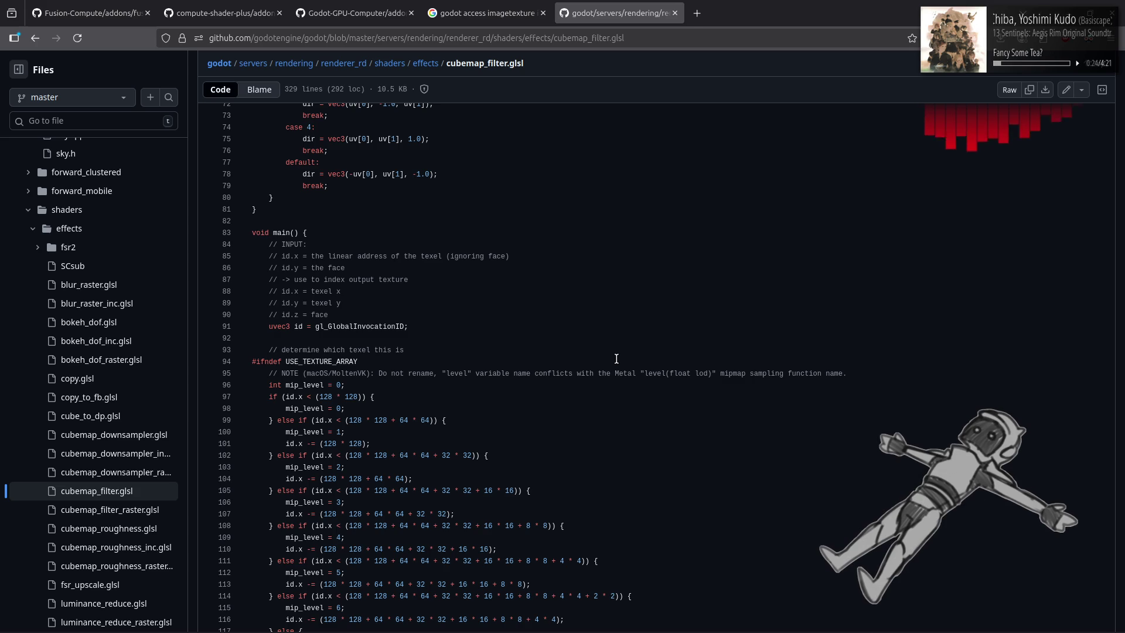
scroll(616, 358, down, 6)
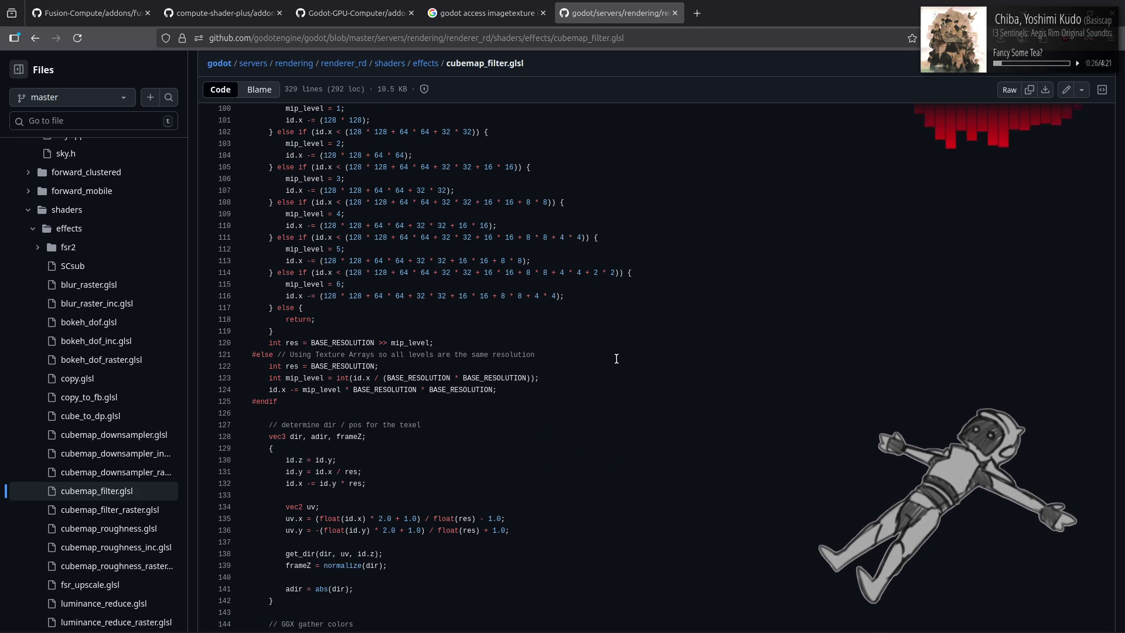
scroll(616, 358, down, 8)
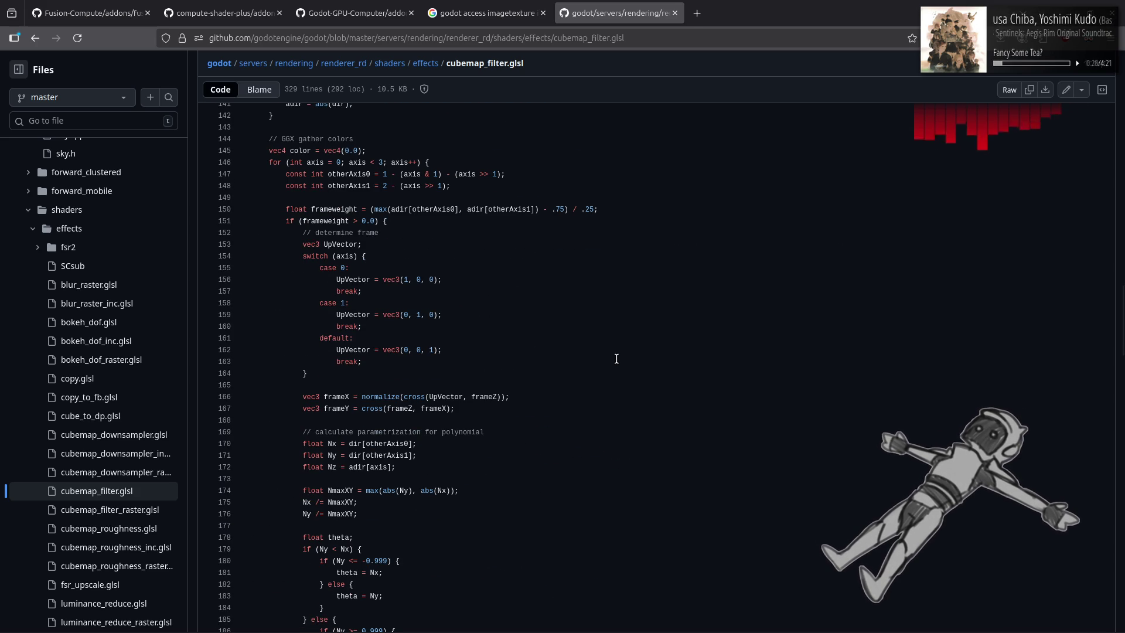
scroll(616, 359, down, 15)
scroll(617, 359, up, 5)
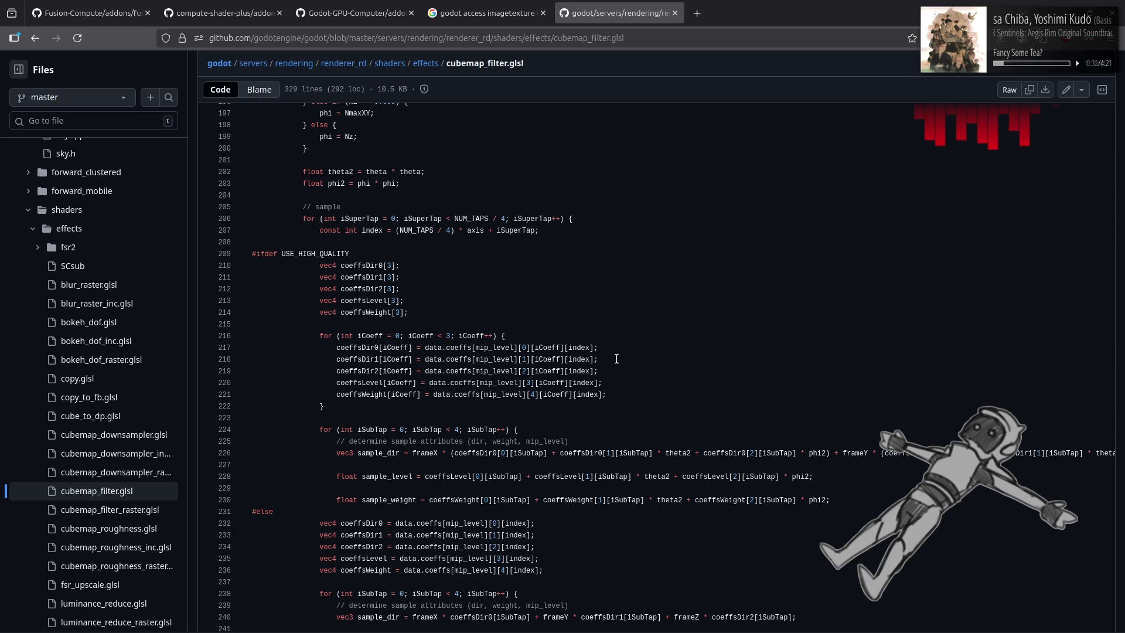
scroll(616, 358, down, 11)
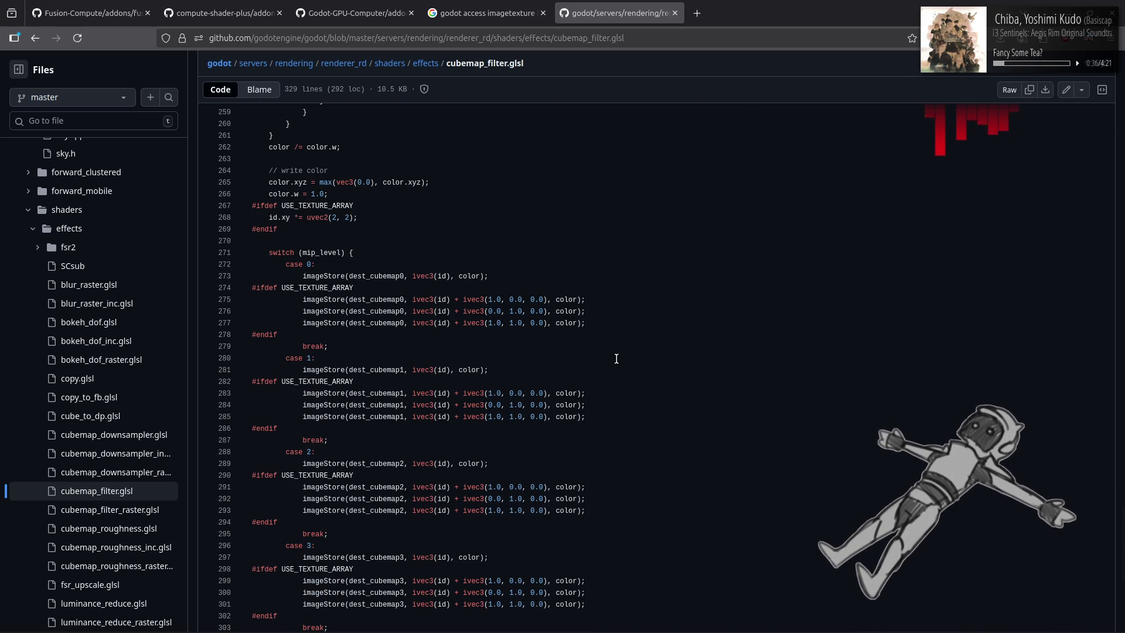
scroll(616, 359, down, 5)
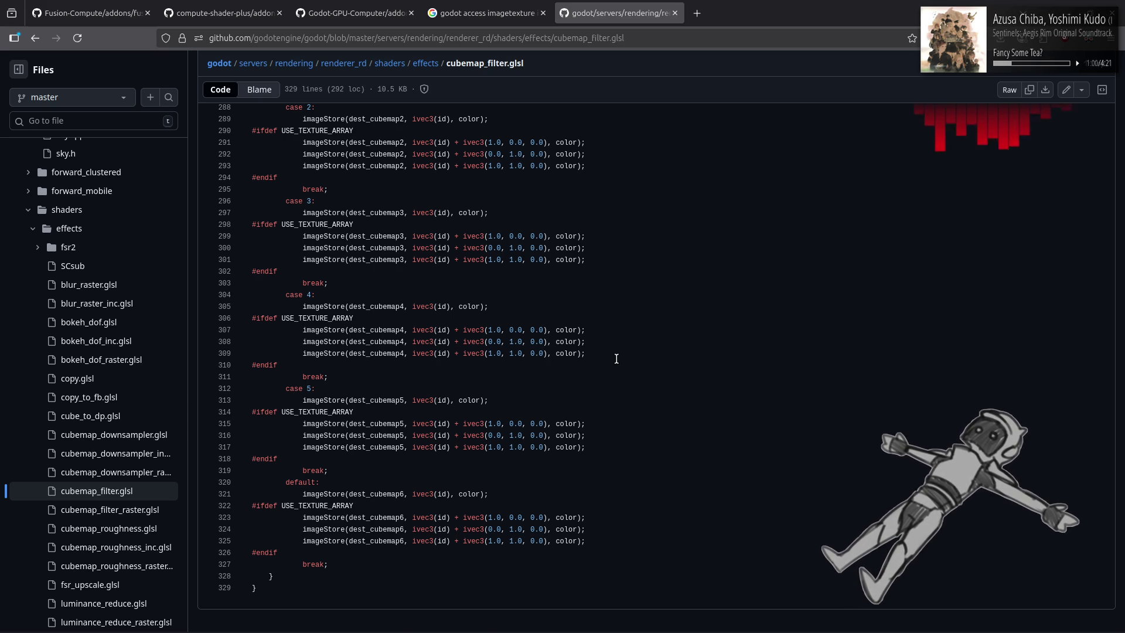
Review the dest_cubemap0–6 bindings at the file's top, then open cubemap_downsampler.glsl
scroll(616, 359, up, 5)
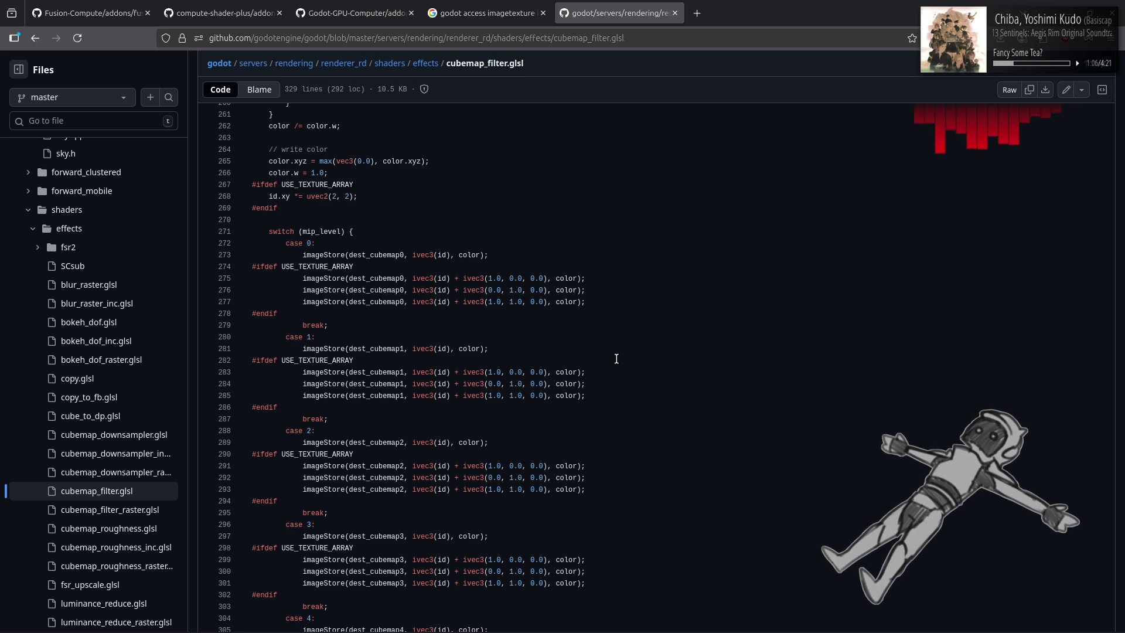
scroll(616, 358, up, 3)
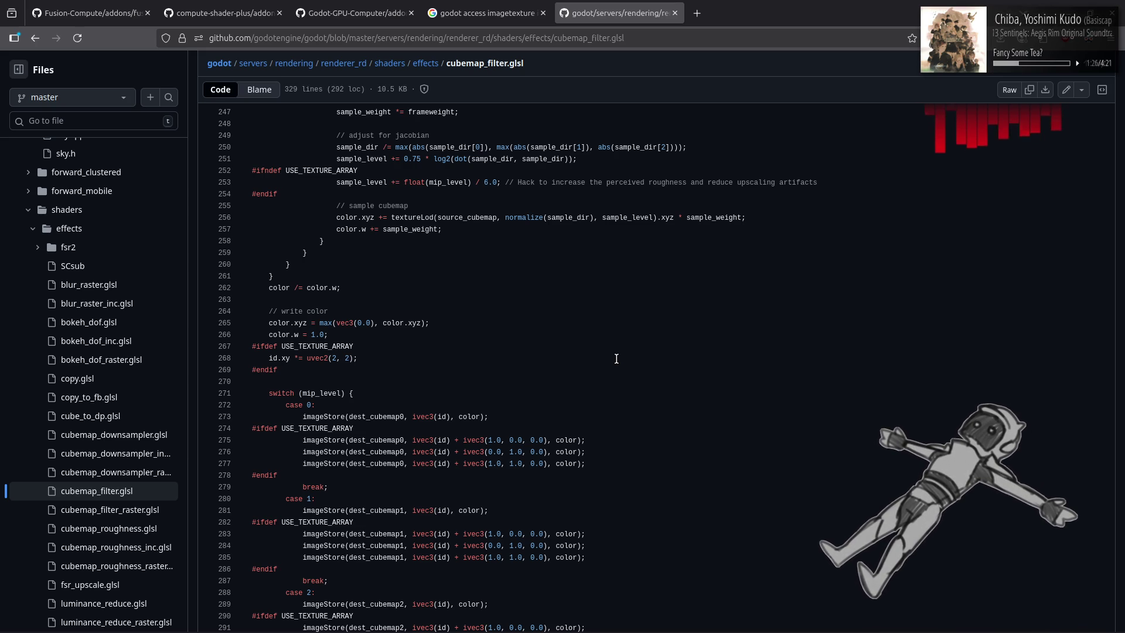
scroll(616, 359, up, 5)
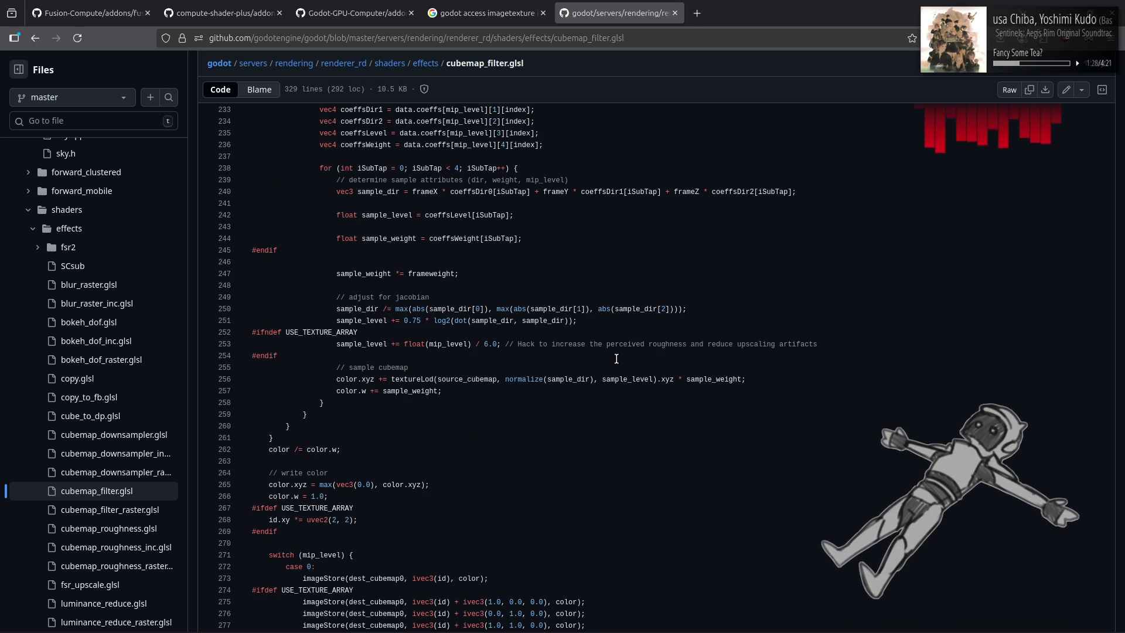
scroll(617, 359, up, 3)
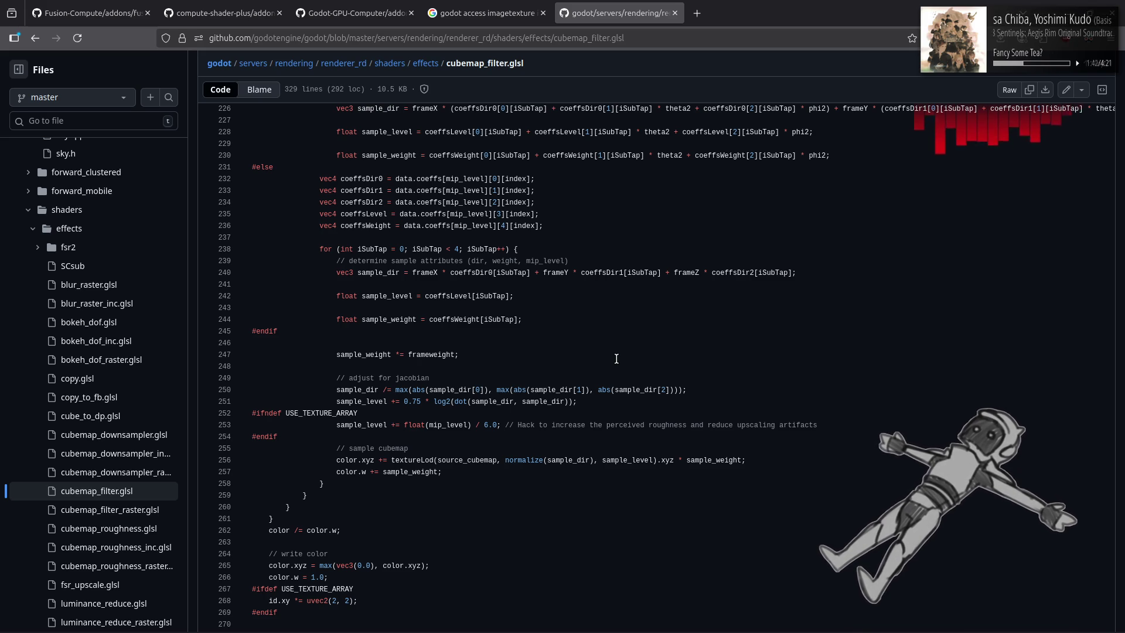
scroll(617, 359, up, 6)
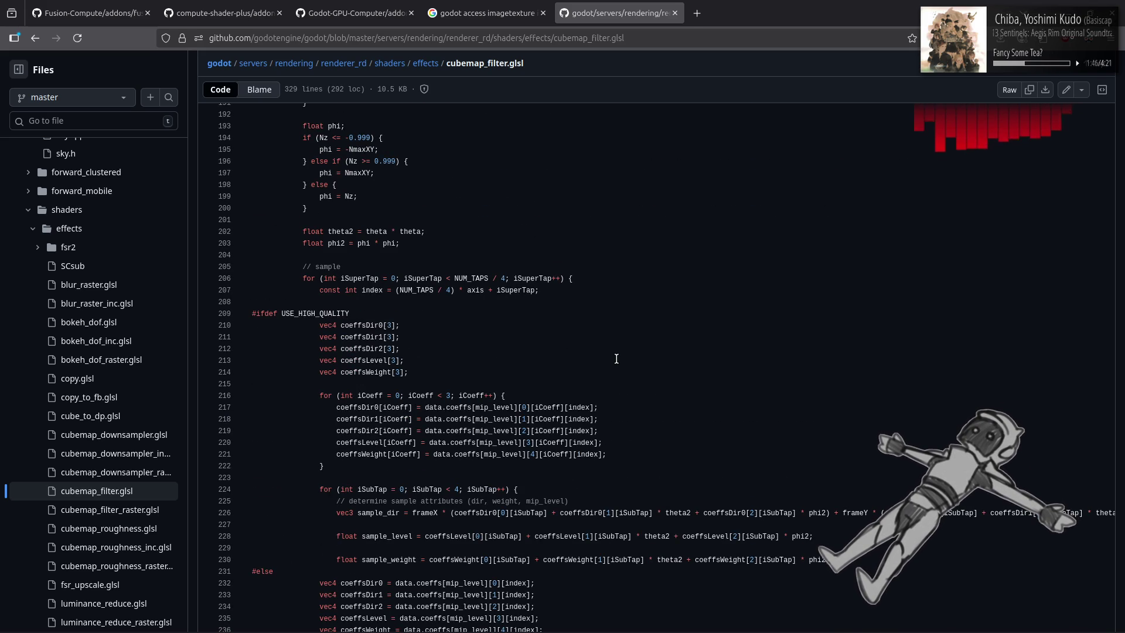
scroll(617, 359, up, 6)
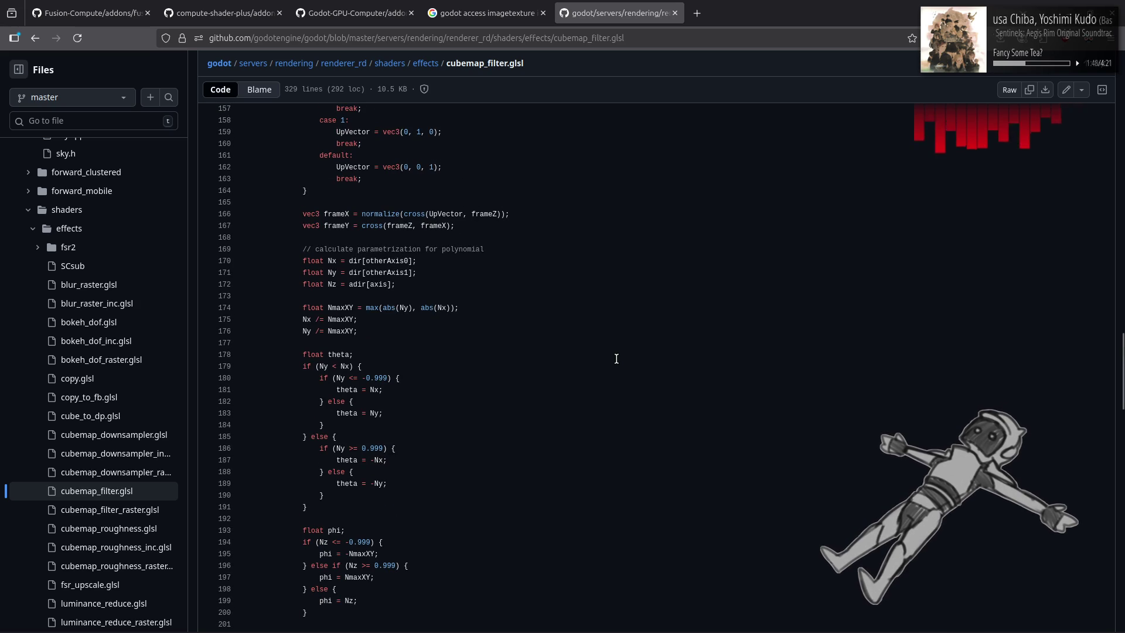
scroll(617, 359, up, 20)
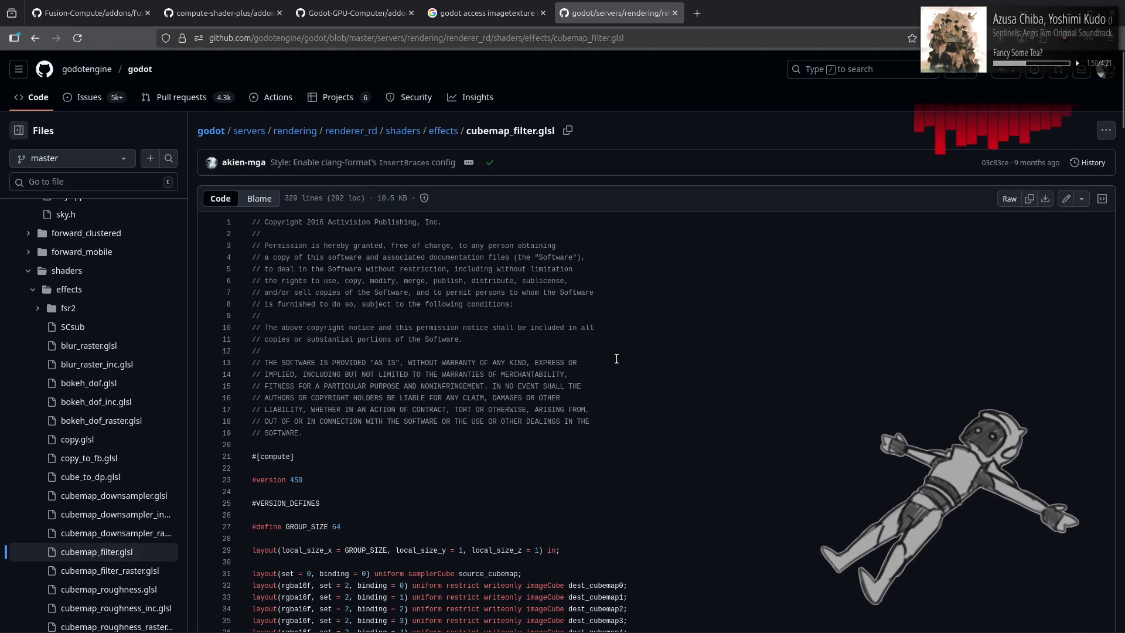
scroll(617, 358, down, 3)
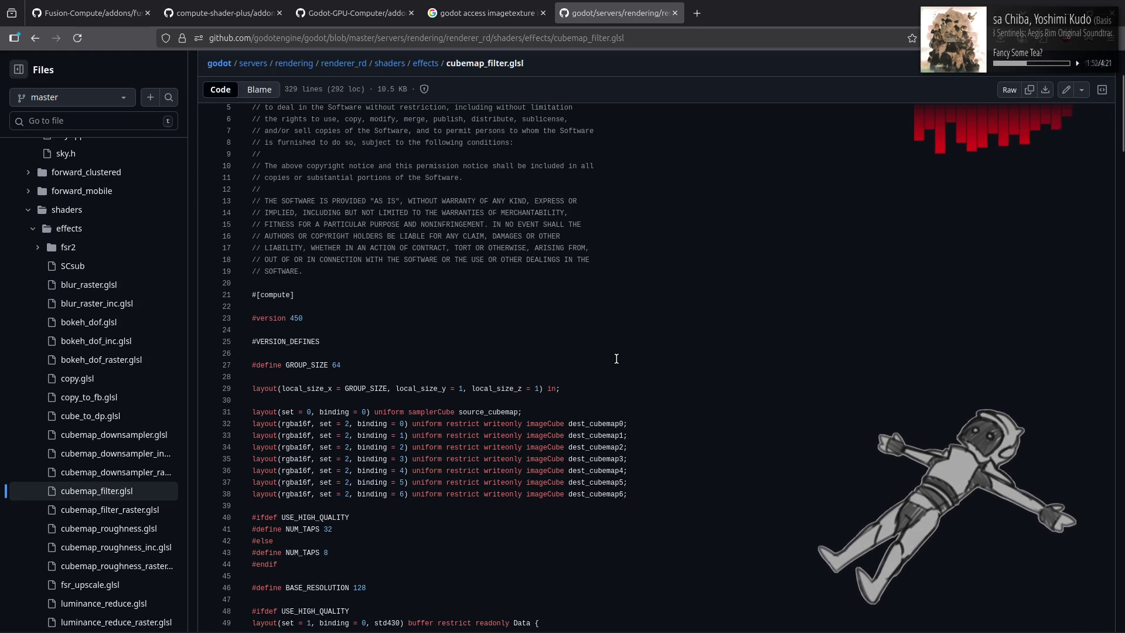
drag(643, 495, 211, 423)
click(611, 432)
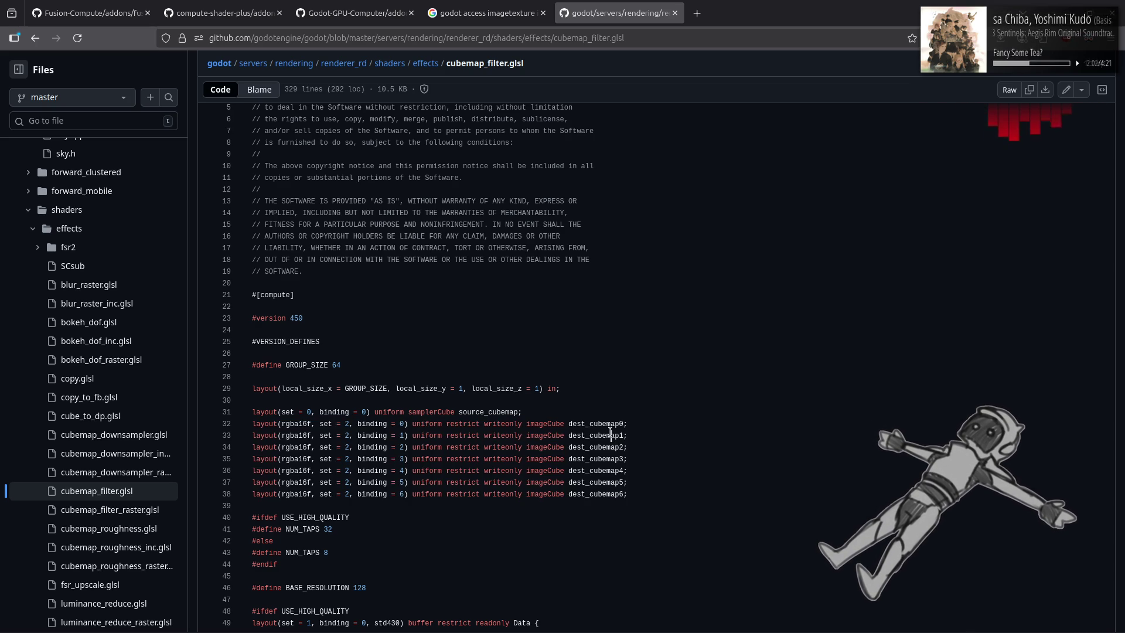
click(88, 435)
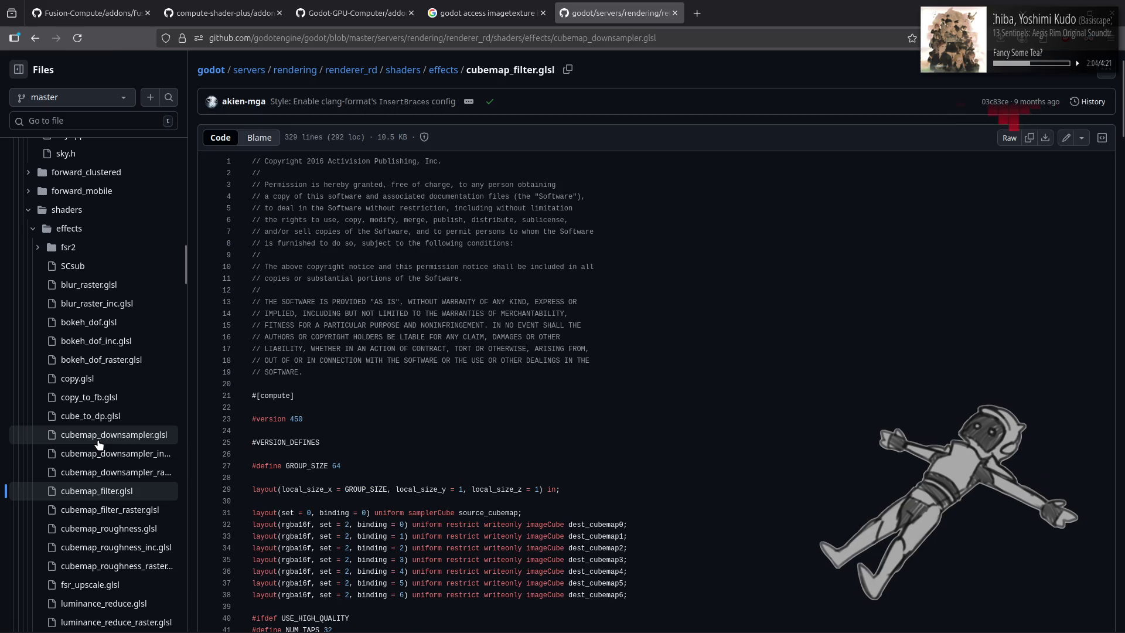
Skim cubemap_downsampler.glsl, then open cubemap_roughness.glsl and its included cubemap_roughness_inc.glsl
scroll(573, 437, down, 3)
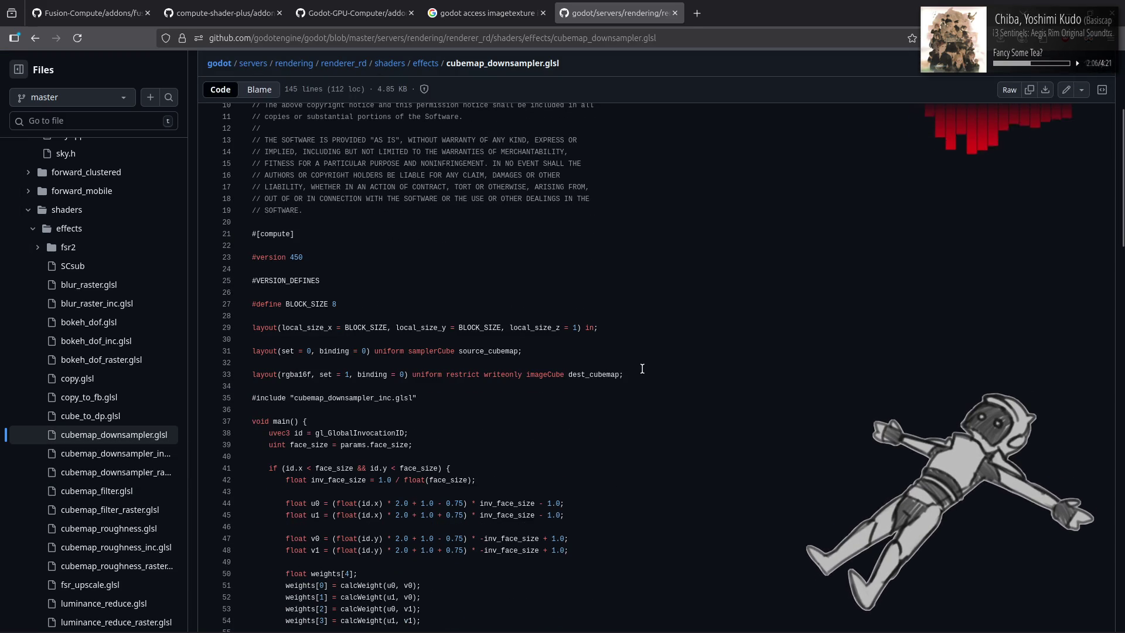
drag(252, 375, 677, 379)
click(486, 421)
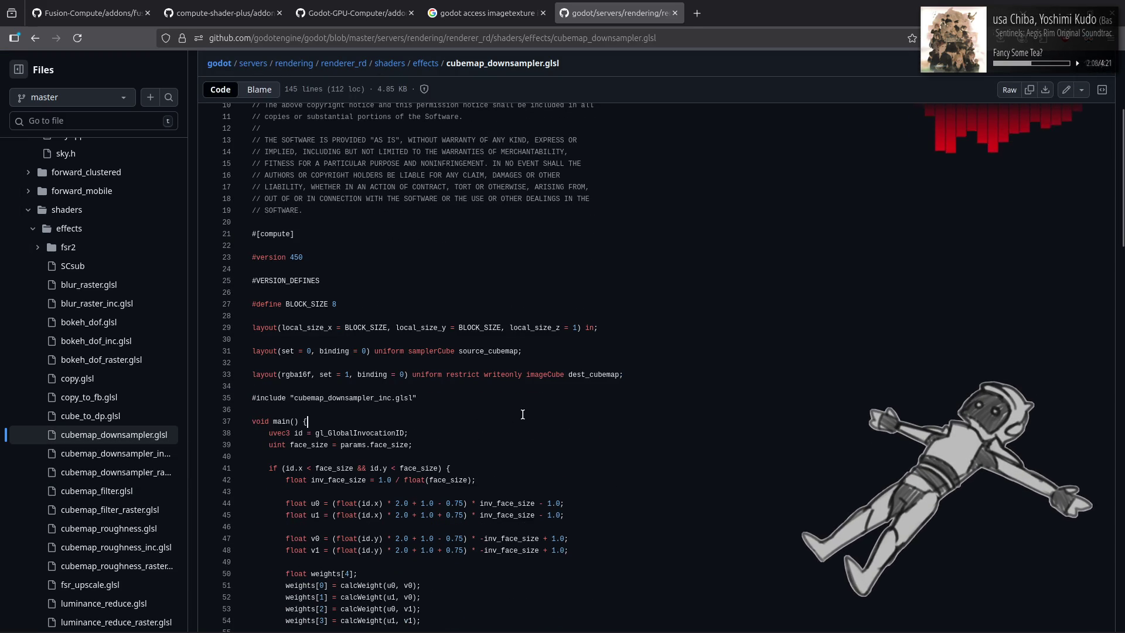
scroll(525, 415, down, 20)
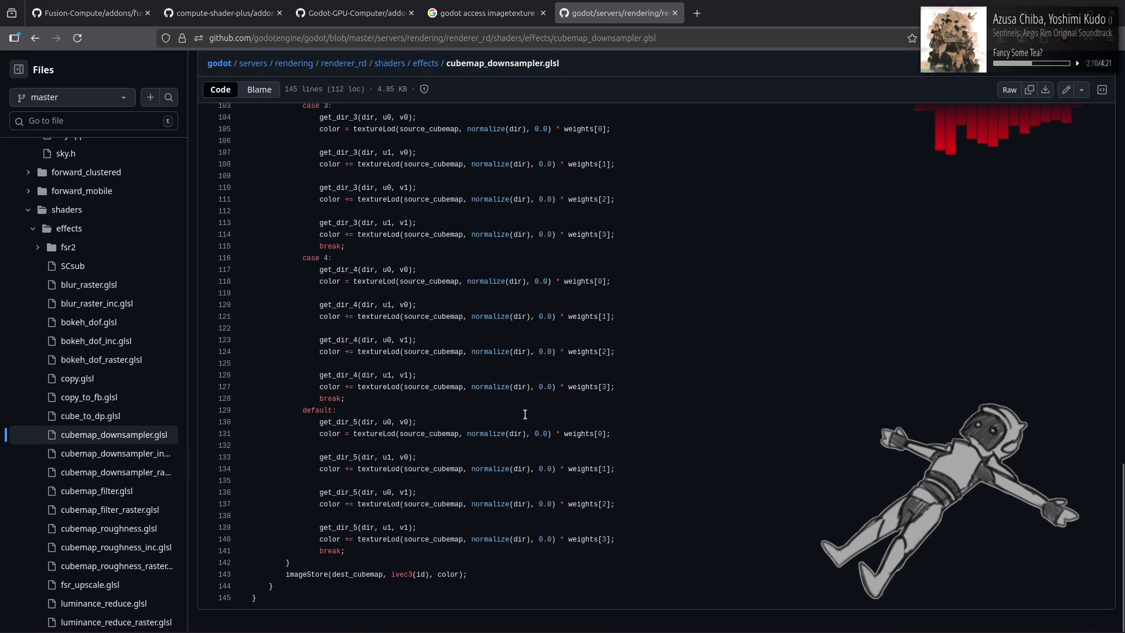
click(151, 531)
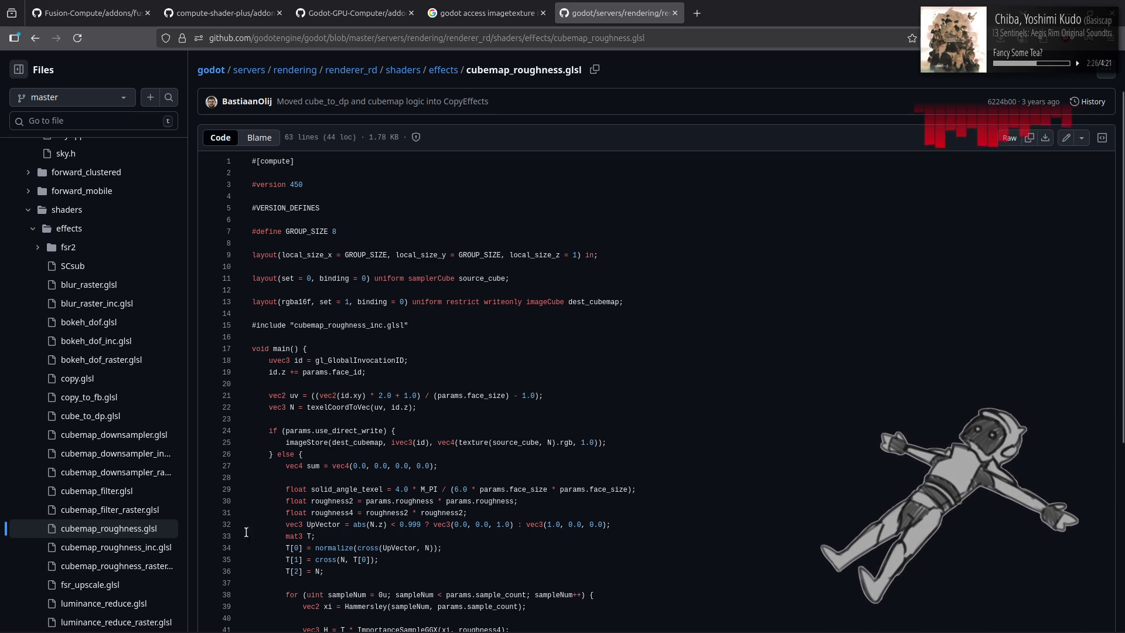
click(151, 552)
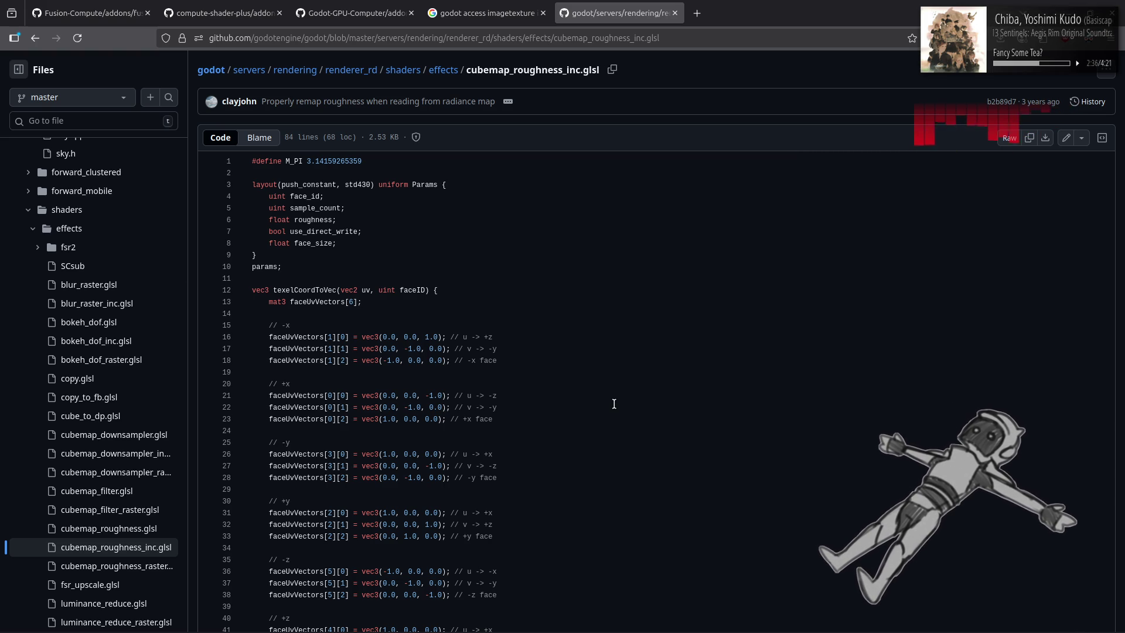
key(alt+Left)
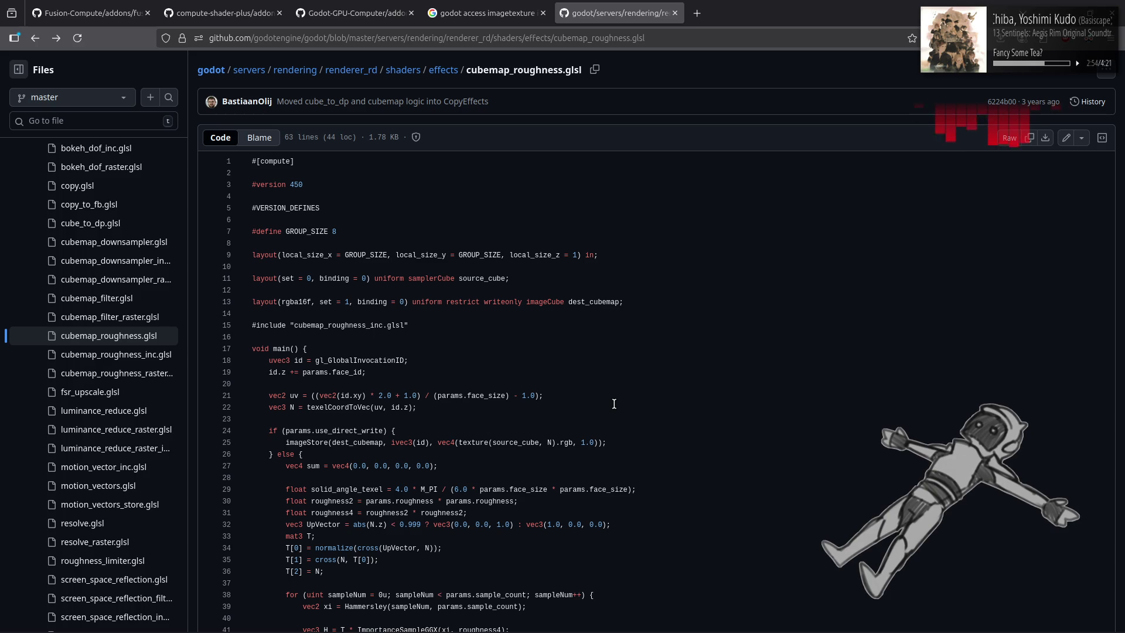
drag(268, 361, 447, 359)
key(alt+Right)
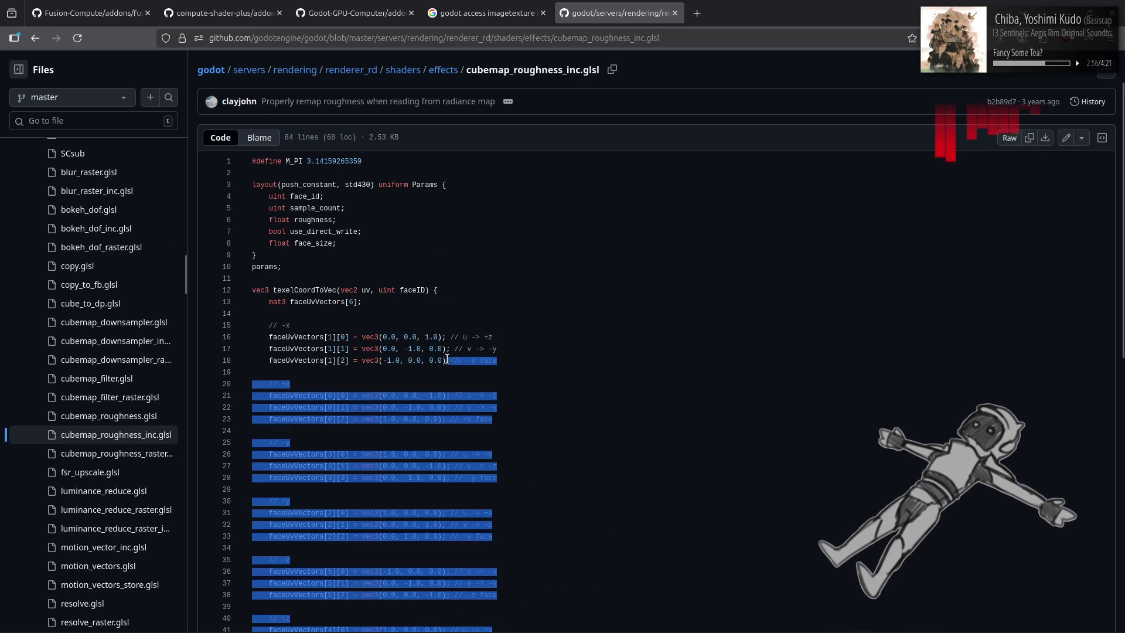
key(alt+Left)
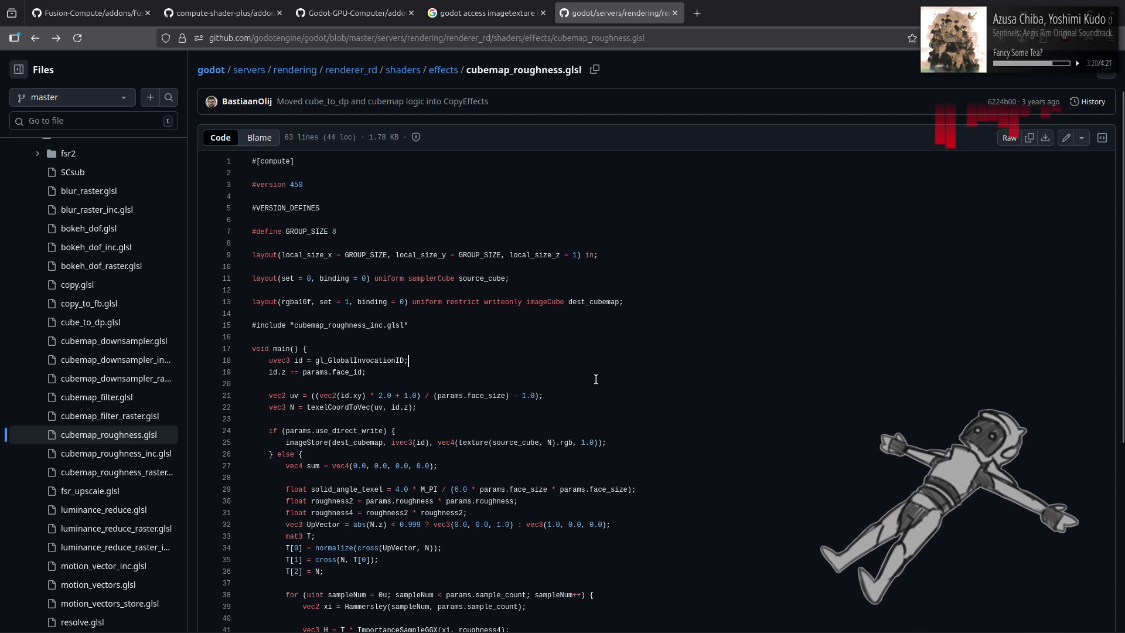
scroll(680, 372, down, 3)
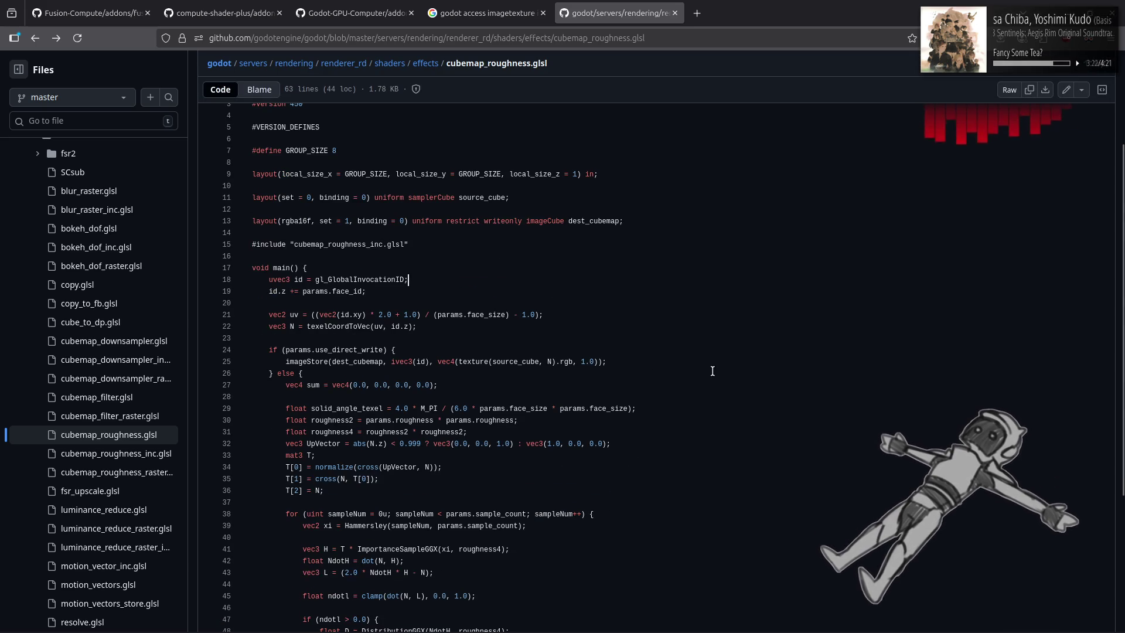
scroll(716, 366, down, 6)
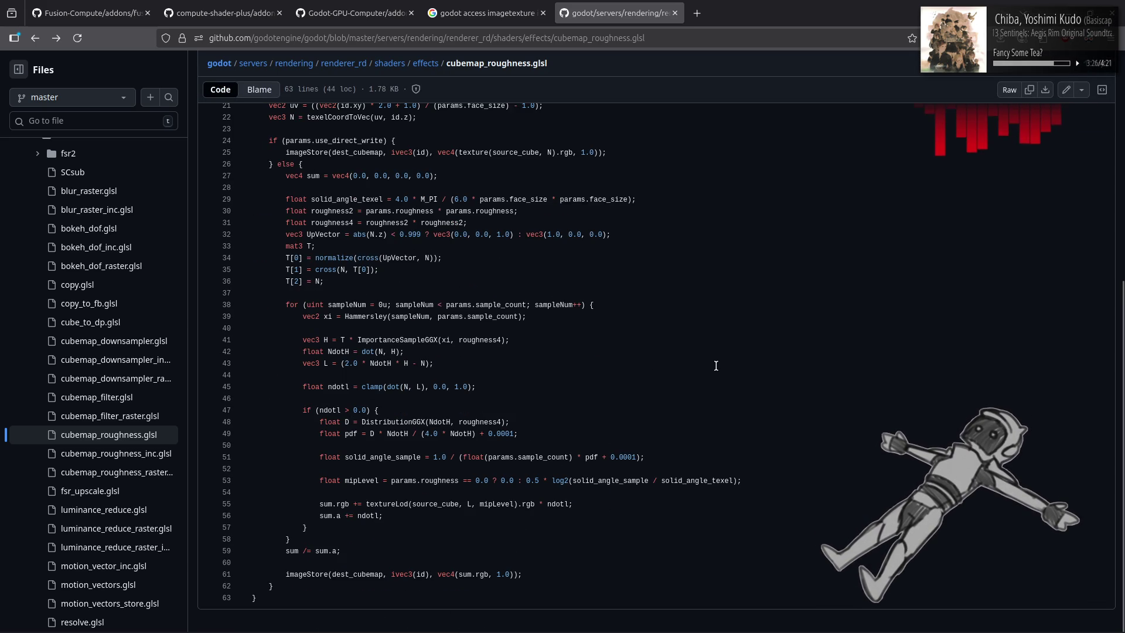
scroll(717, 366, up, 10)
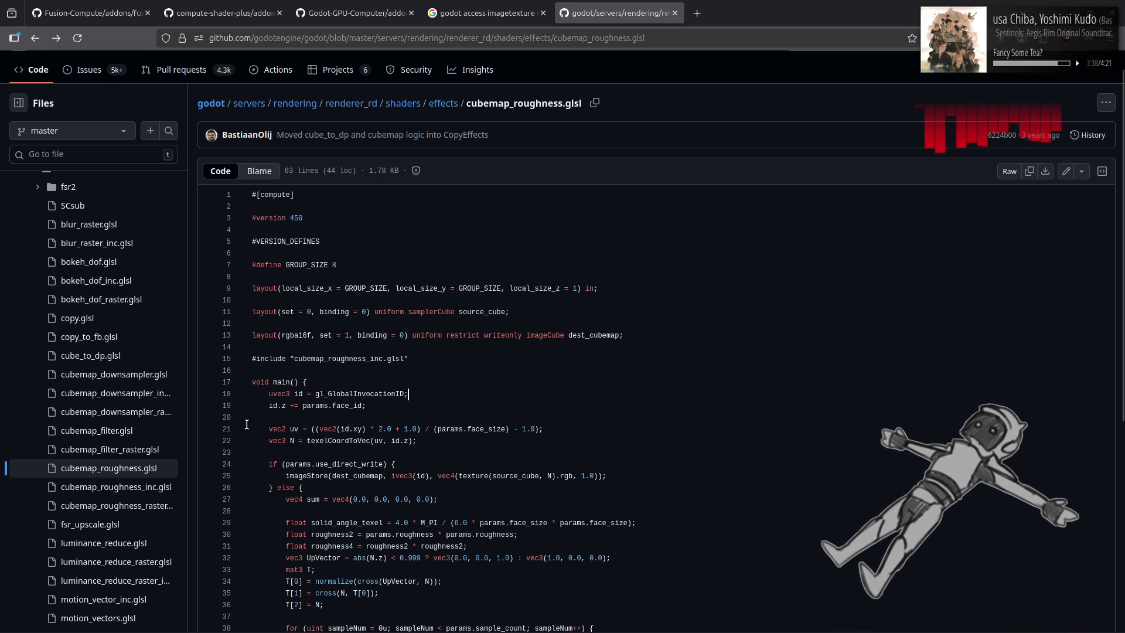
drag(268, 406, 394, 409)
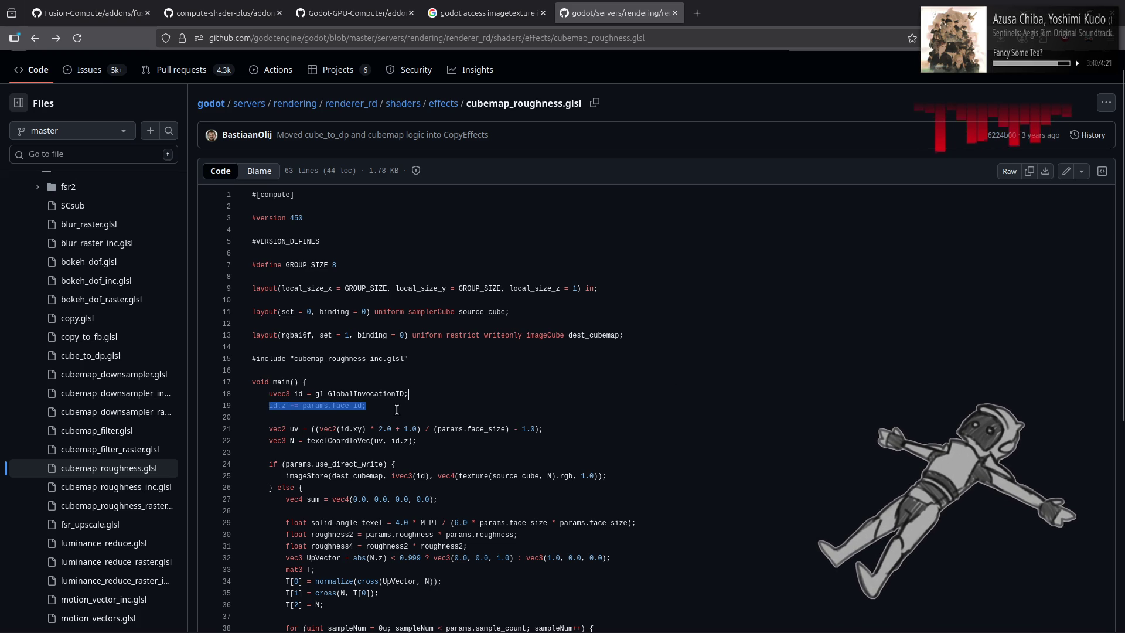
click(394, 410)
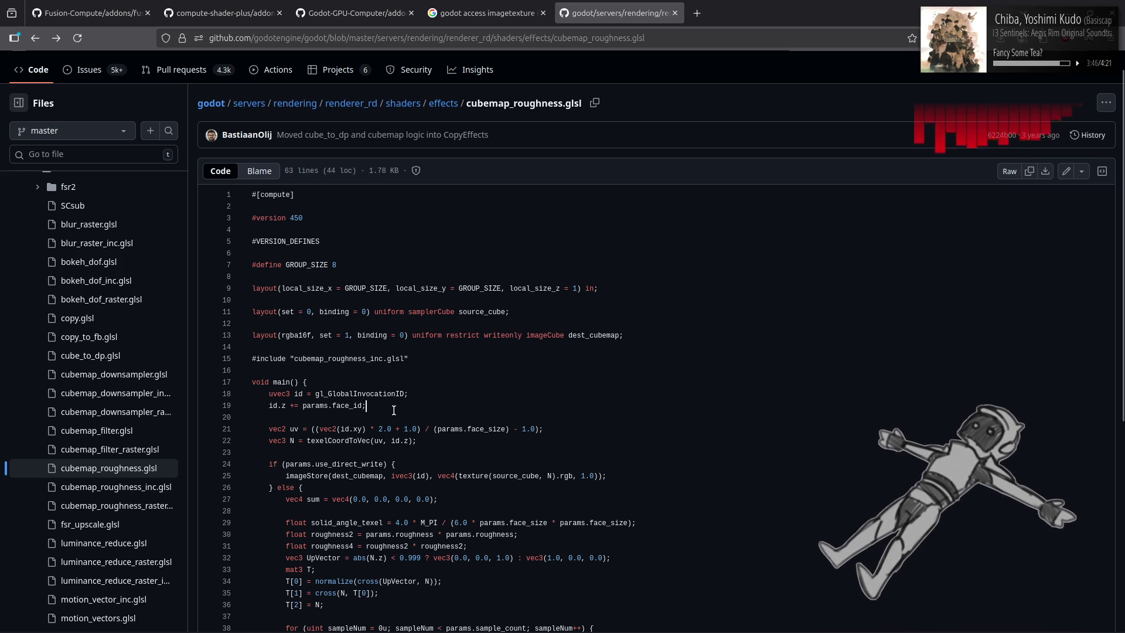
click(117, 490)
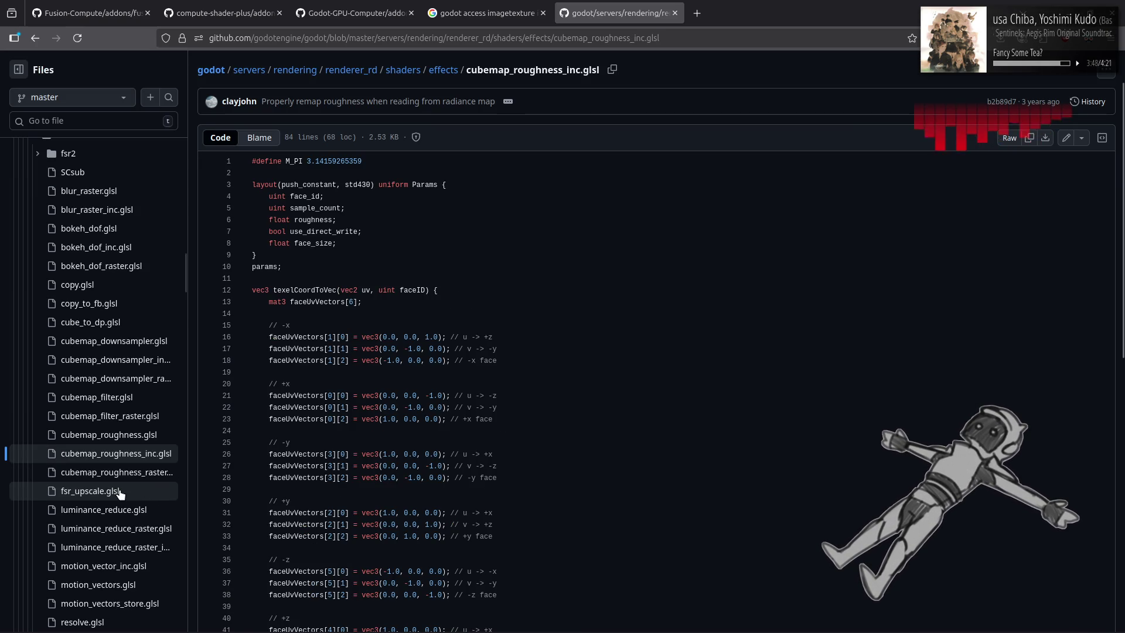
key(alt+Left)
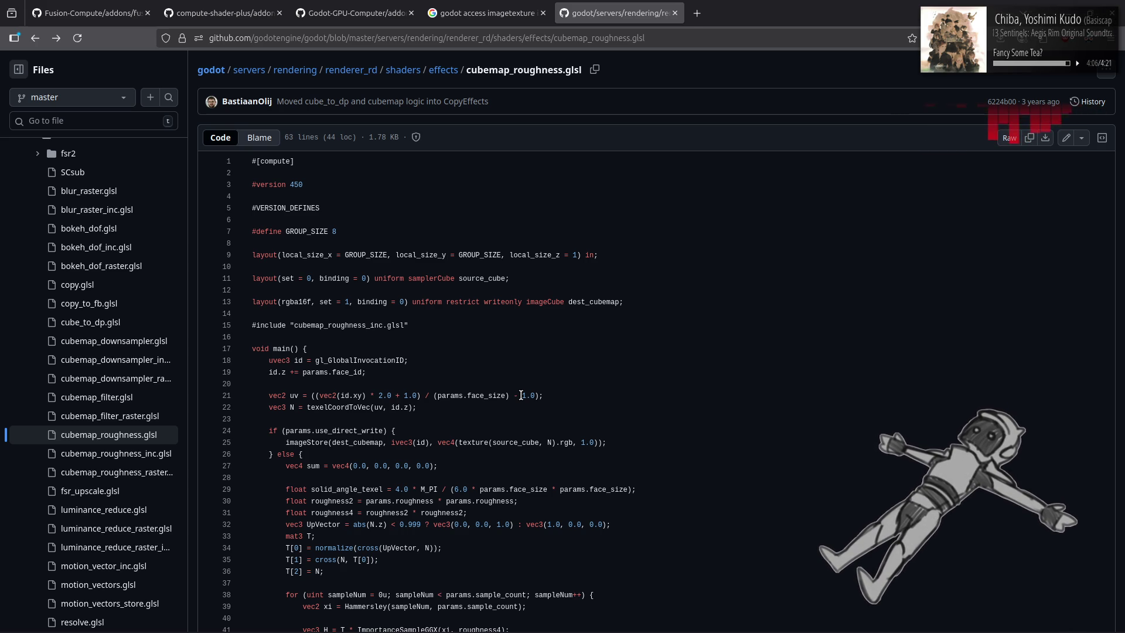
key(alt+Tab)
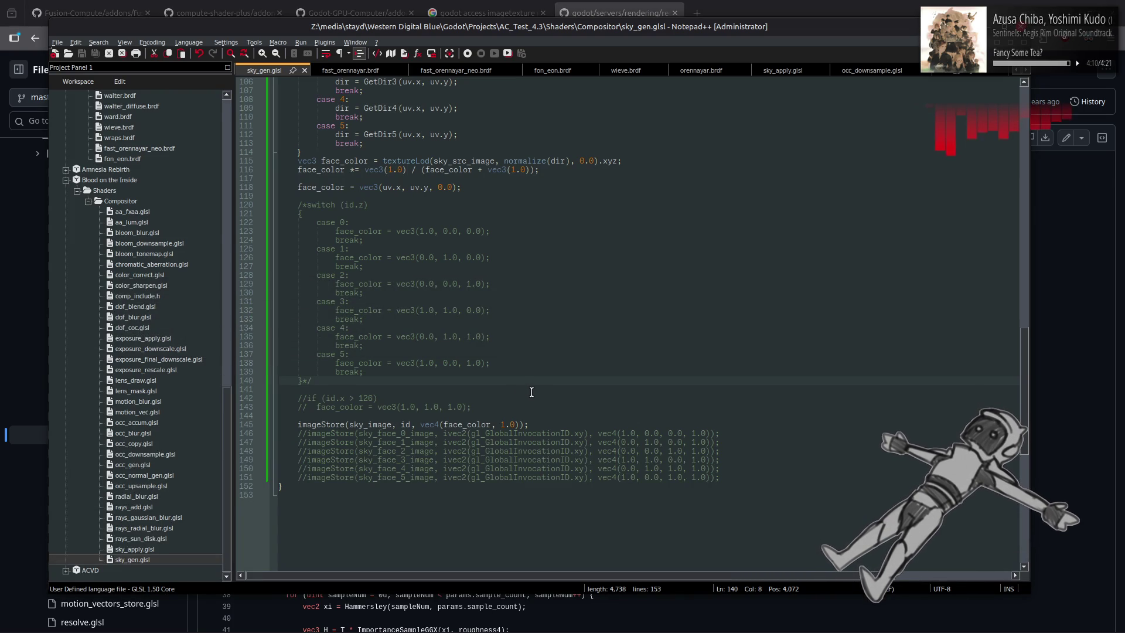
key(alt+Tab)
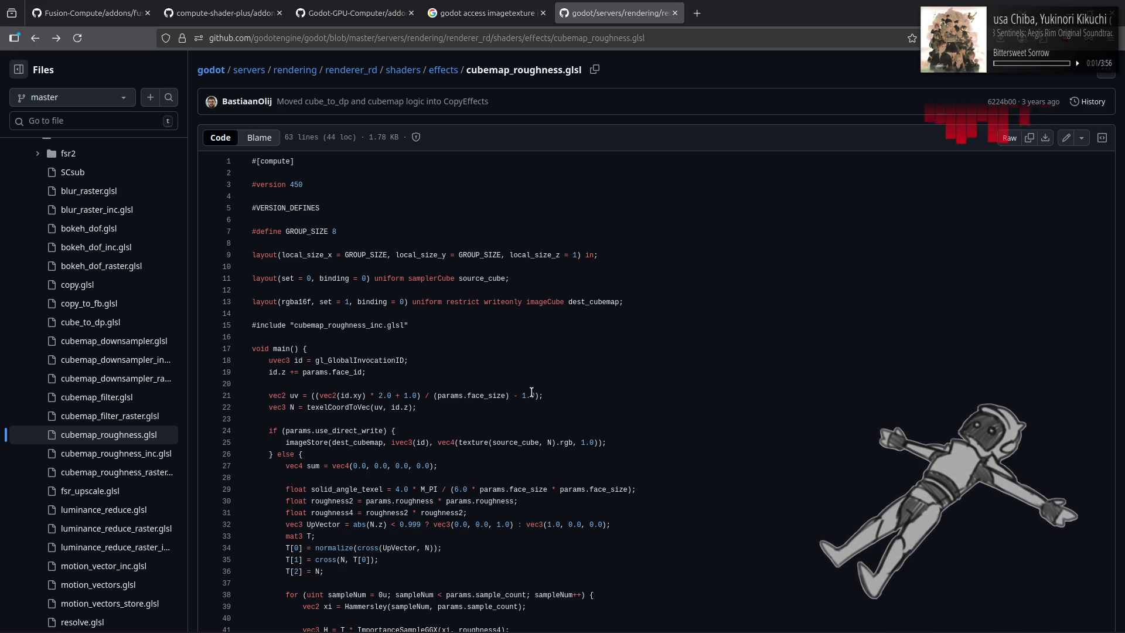
key(alt+Tab)
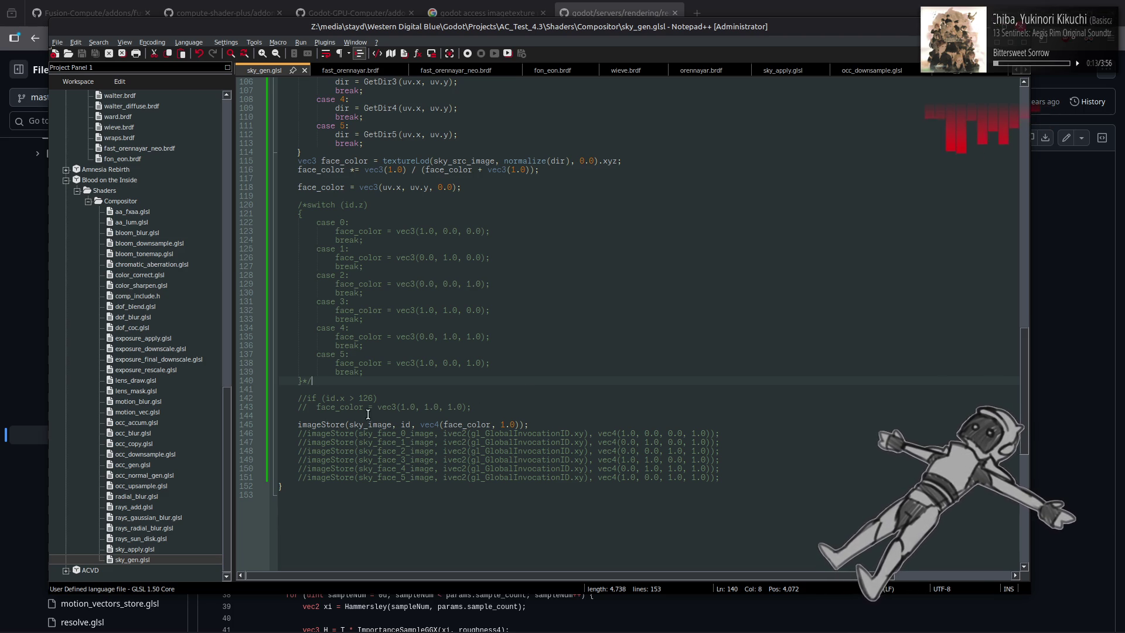
key(alt+Tab)
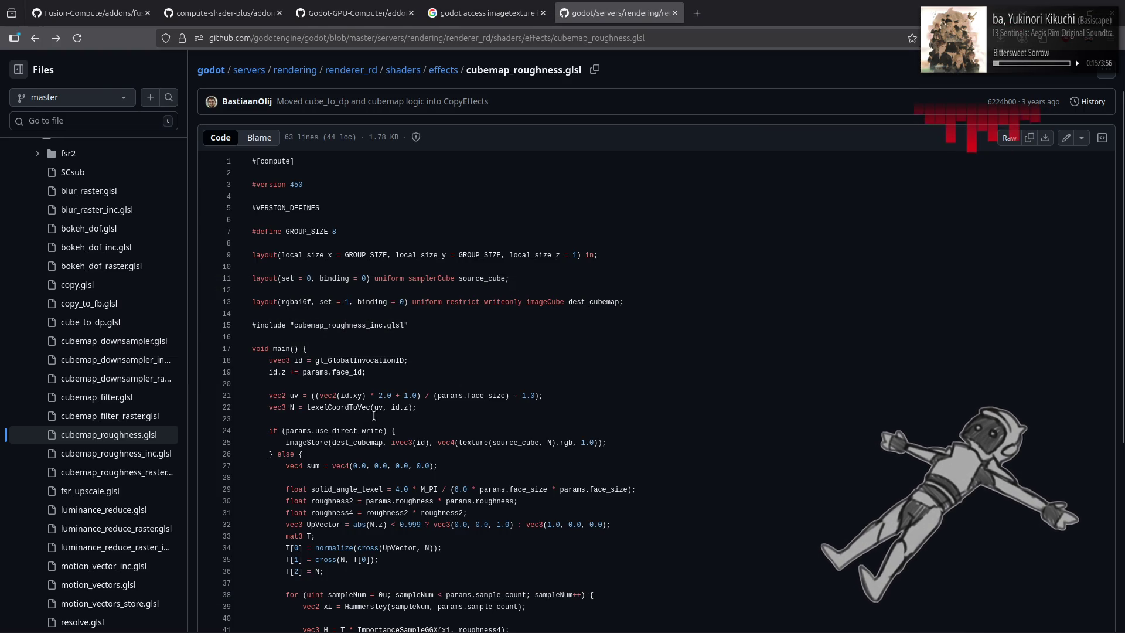
key(alt+Tab)
scroll(372, 413, up, 13)
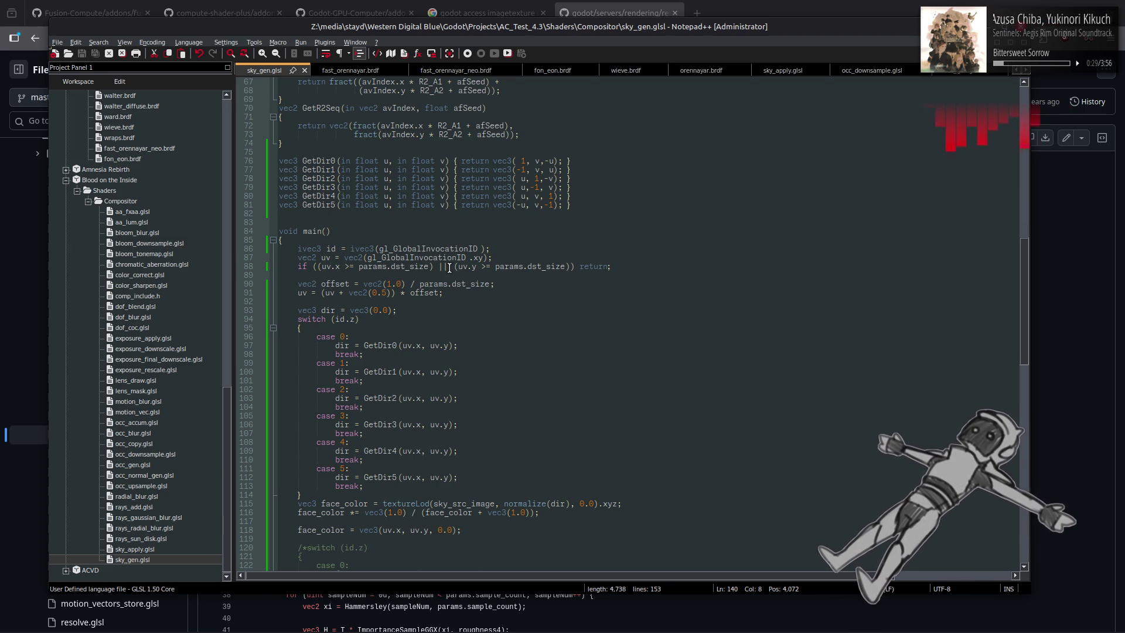
Replace uv with id in both face_color components on line 118
scroll(518, 324, up, 5)
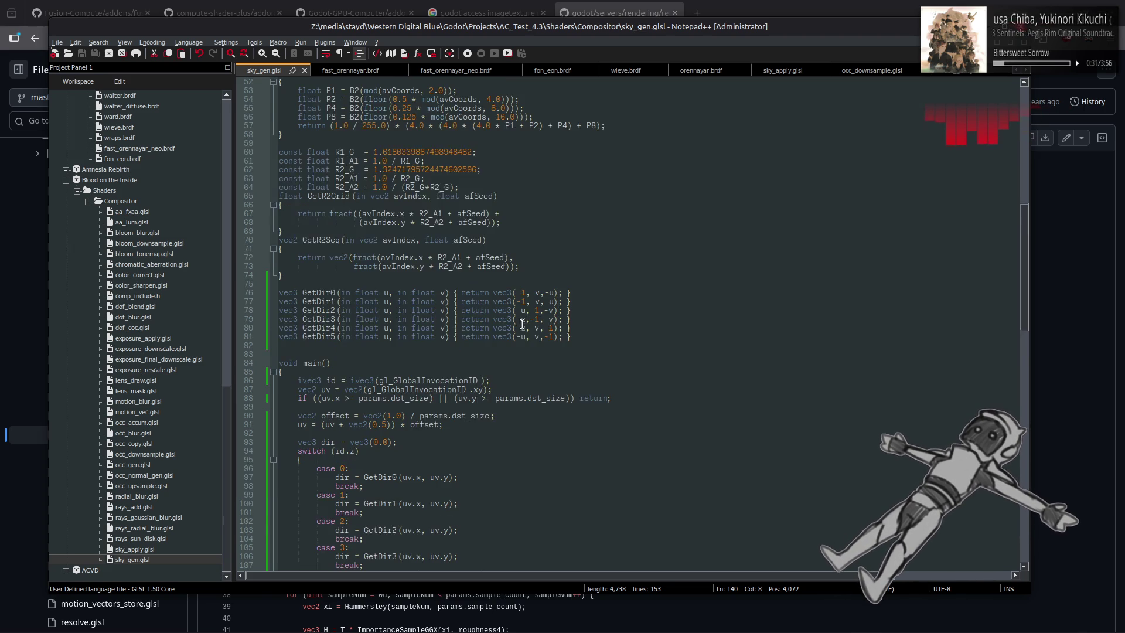
scroll(629, 348, up, 5)
scroll(628, 349, up, 6)
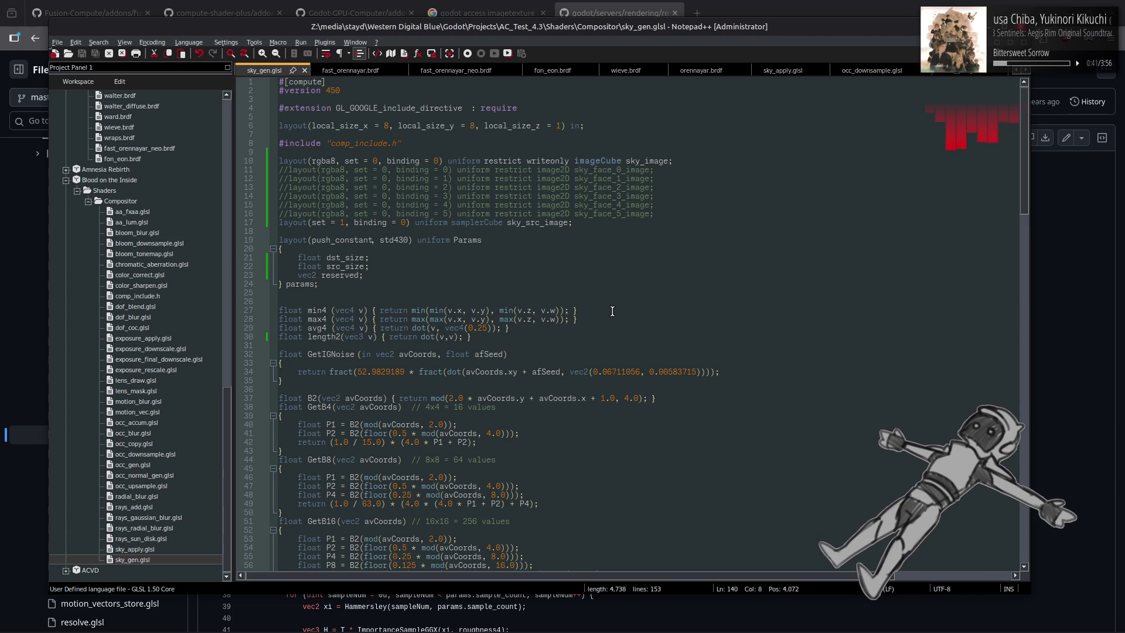
scroll(613, 311, down, 20)
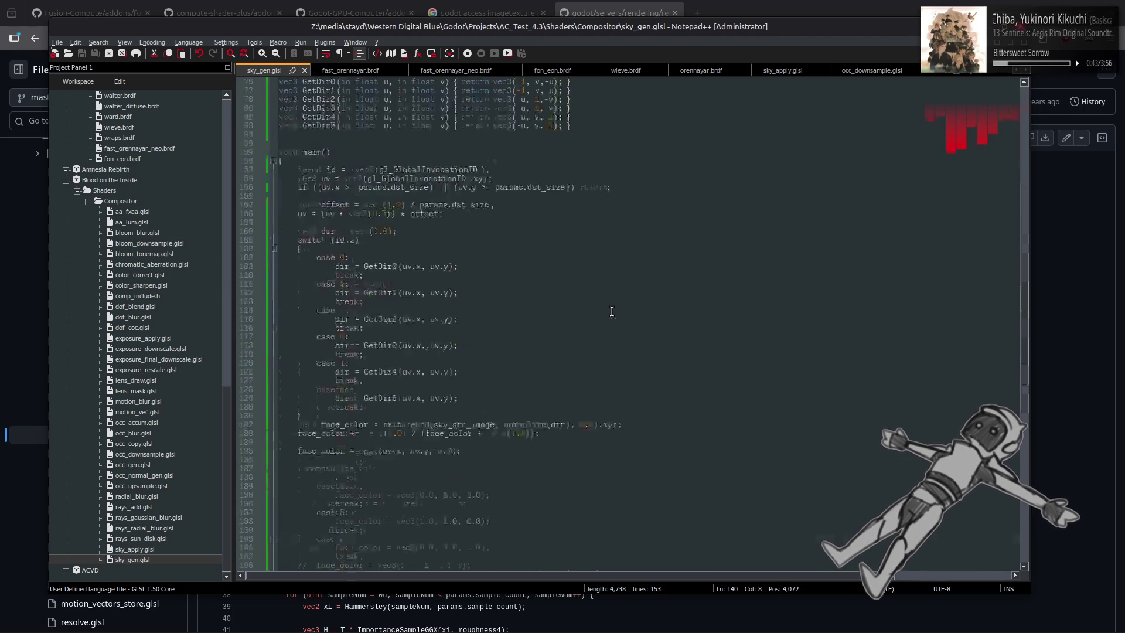
scroll(610, 311, up, 10)
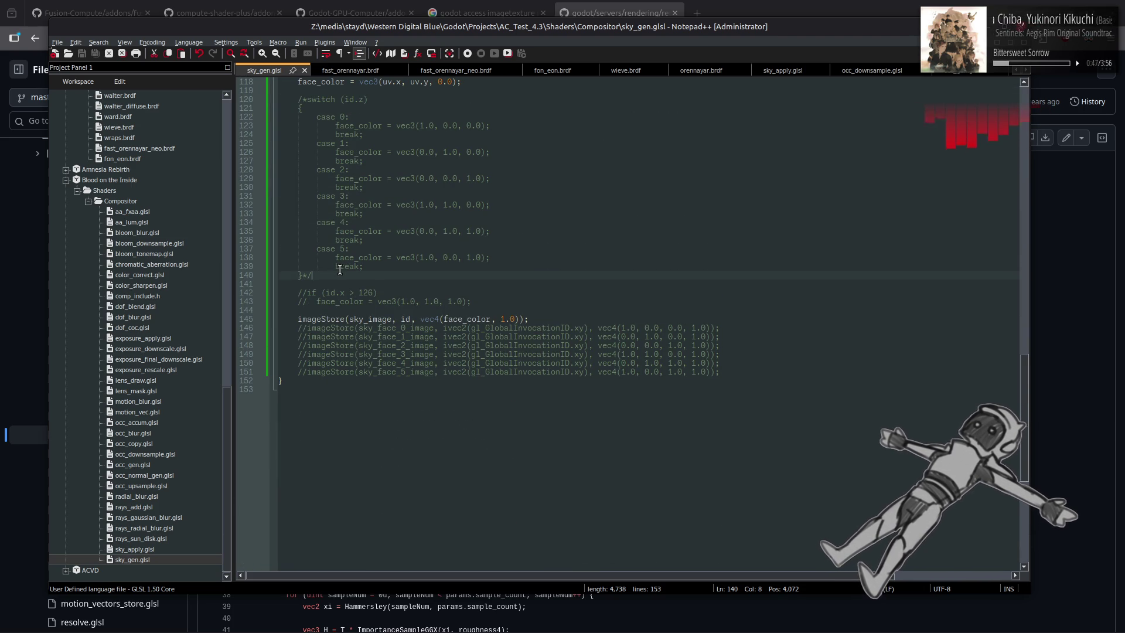
scroll(339, 270, up, 3)
click(391, 161)
double_click(391, 161)
scroll(391, 166, up, 3)
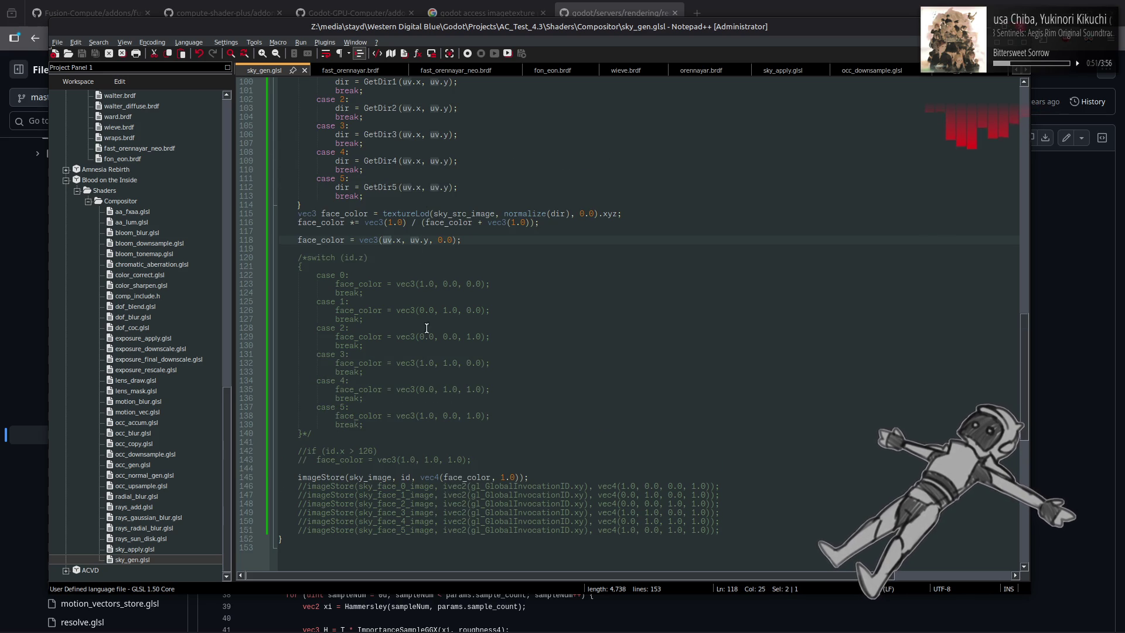
text(id)
click(425, 215)
double_click(415, 241)
text(id)
Append / 128.0 to the face_color expression and save sky_gen.glsl
click(458, 240)
text(/ 128.0)
click(503, 231)
key(ctrl+s)
Delete the / 128.0 division from line 118, save, and open comp_sky.gd in Godot's Script editor
key(alt+Tab)
key(alt+Tab)
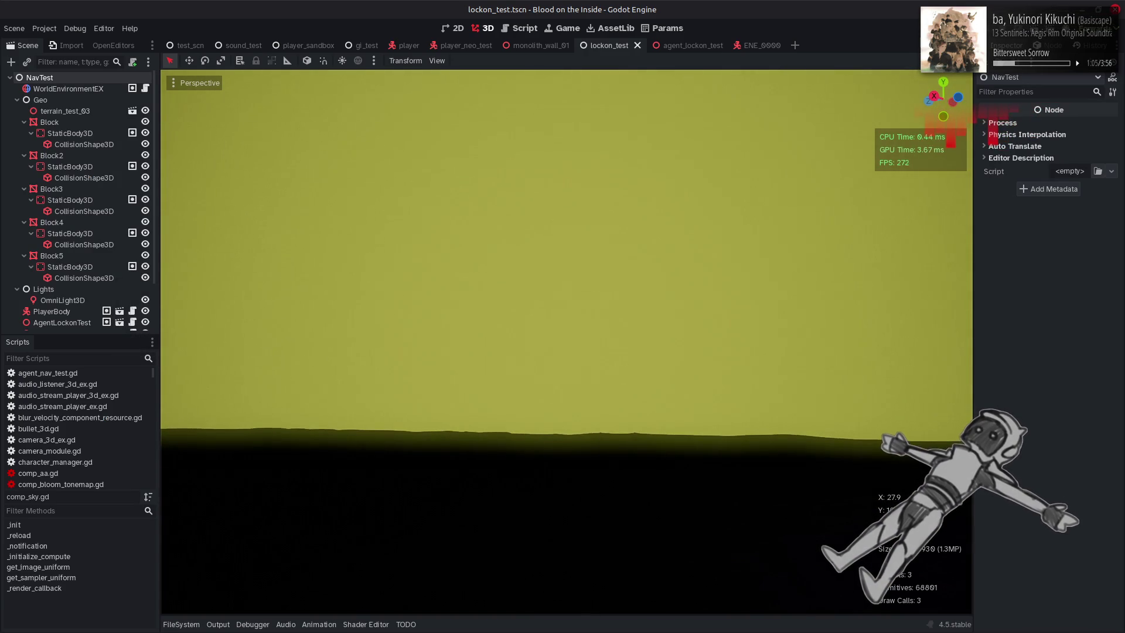
key(alt+Tab)
key(Down)
key(End)
key(Left)
key(BackSpace)
key(BackSpace)
key(BackSpace)
key(ctrl+s)
key(alt+Tab)
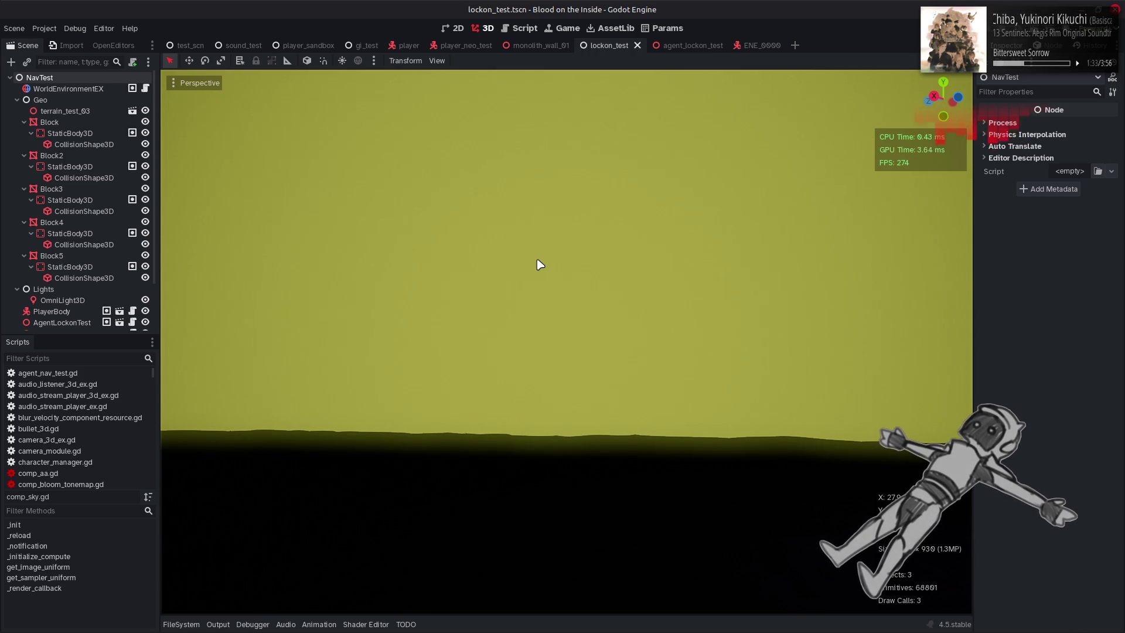
key(ctrl+F3)
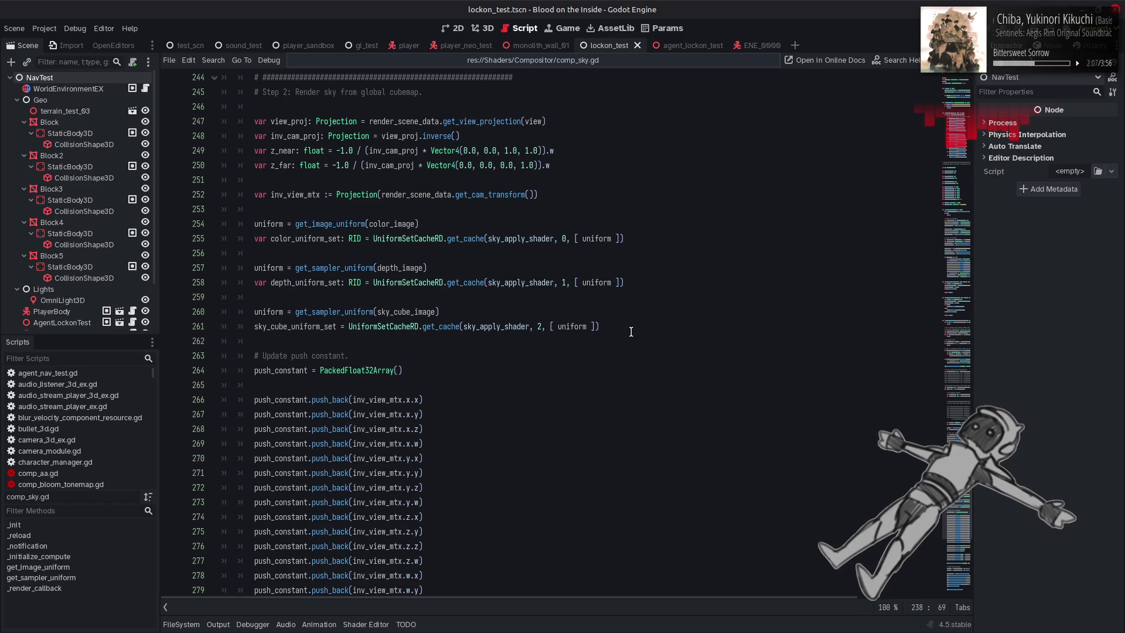
scroll(631, 332, down, 7)
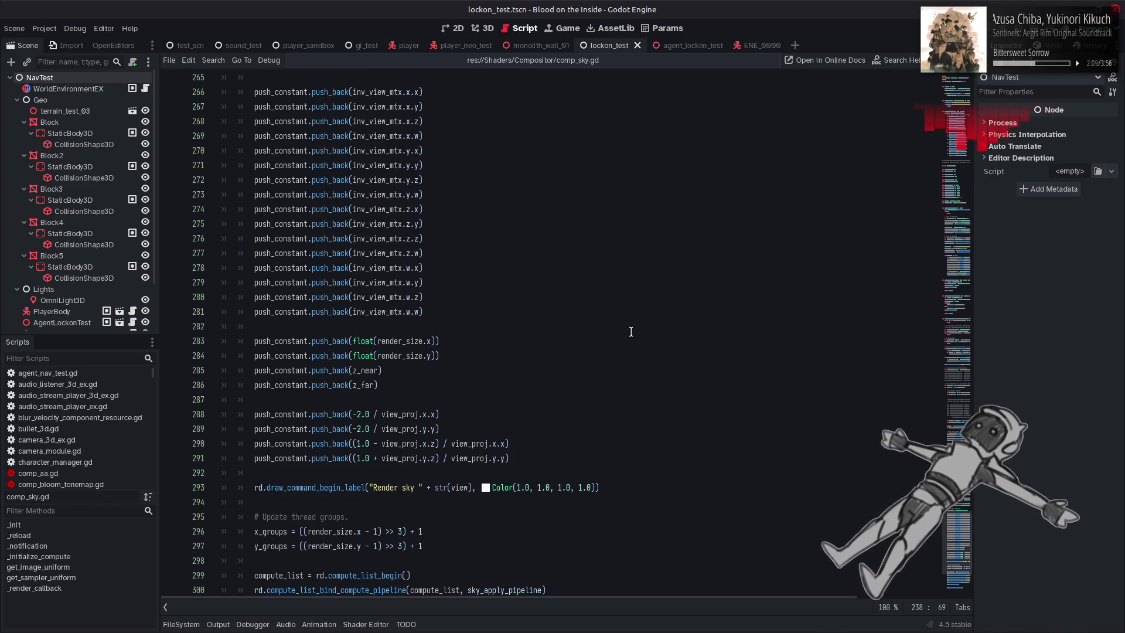
scroll(631, 332, down, 3)
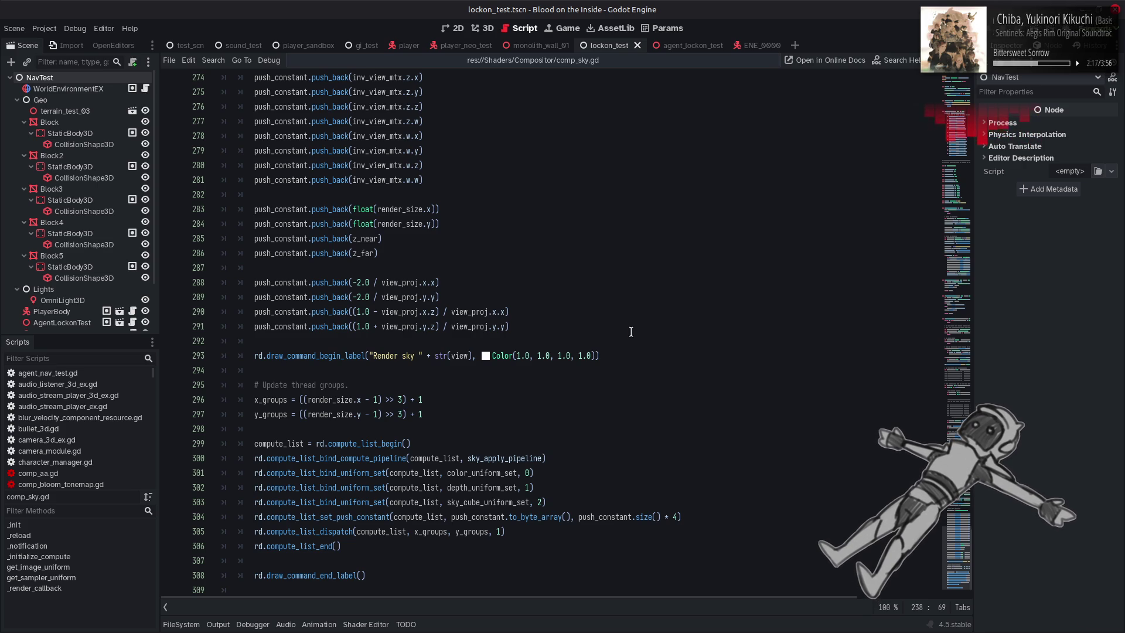
scroll(631, 332, up, 10)
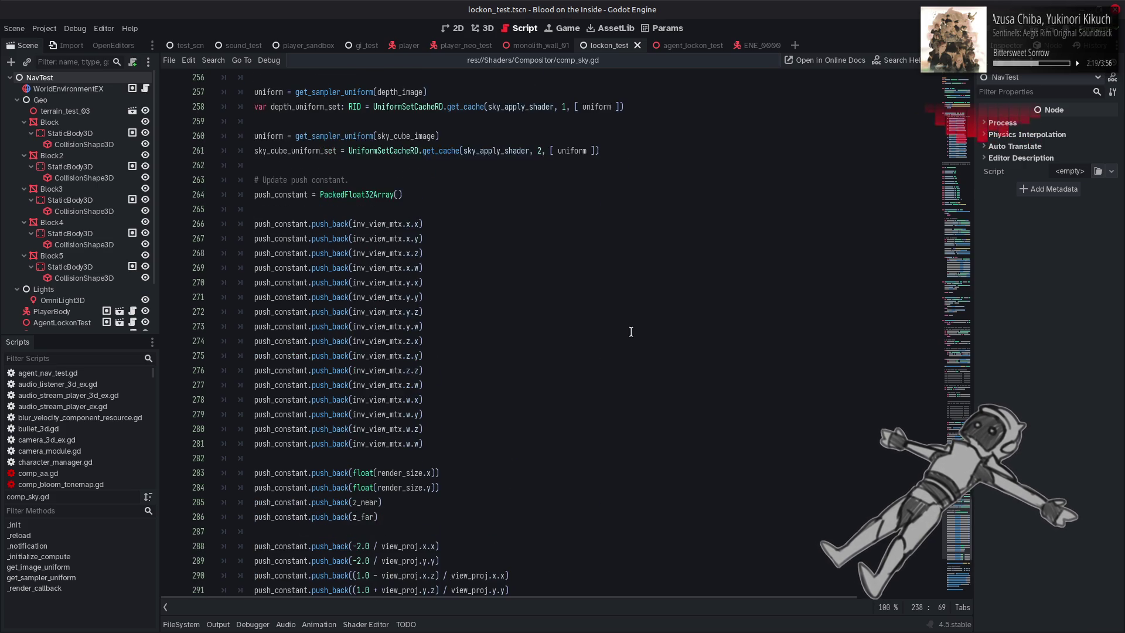
mouse_move(349, 316)
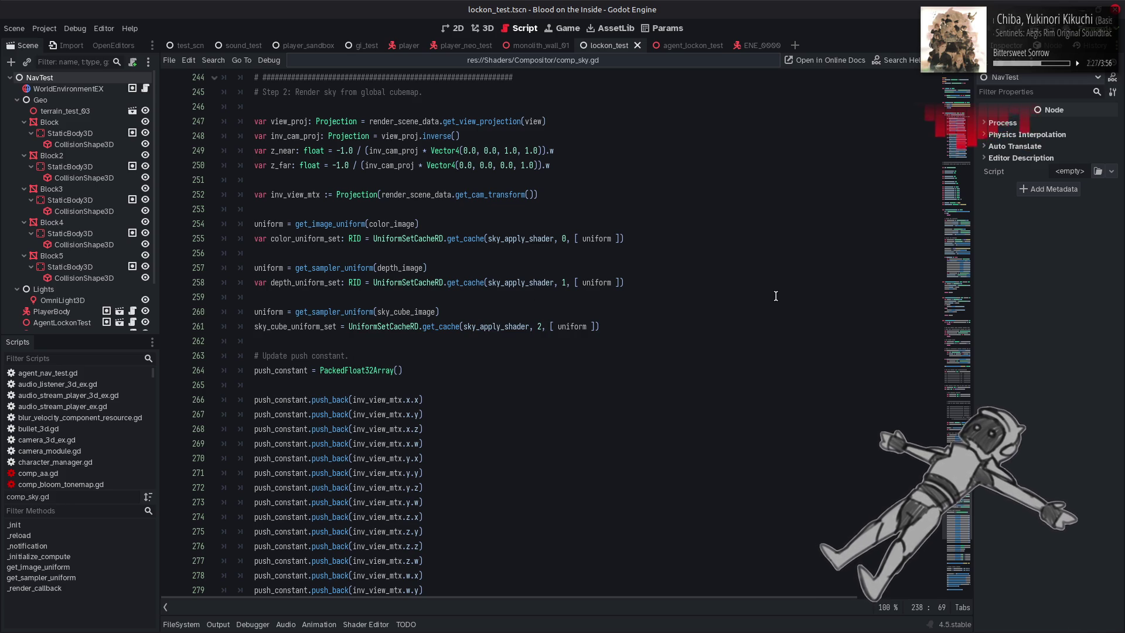
scroll(768, 296, down, 11)
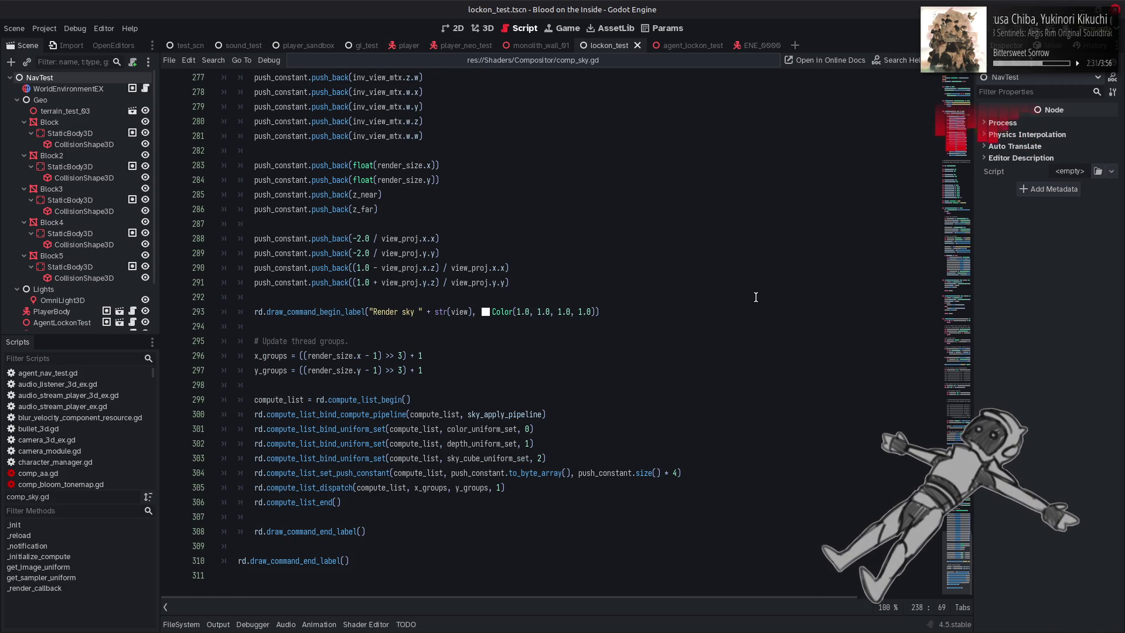
scroll(756, 297, up, 14)
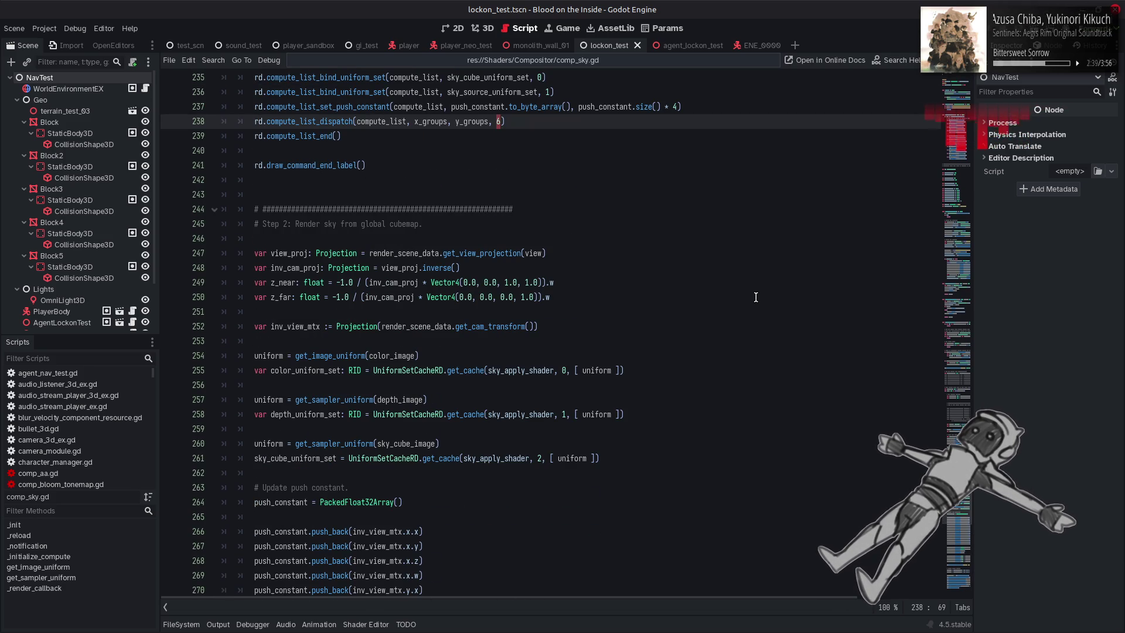
scroll(756, 297, up, 5)
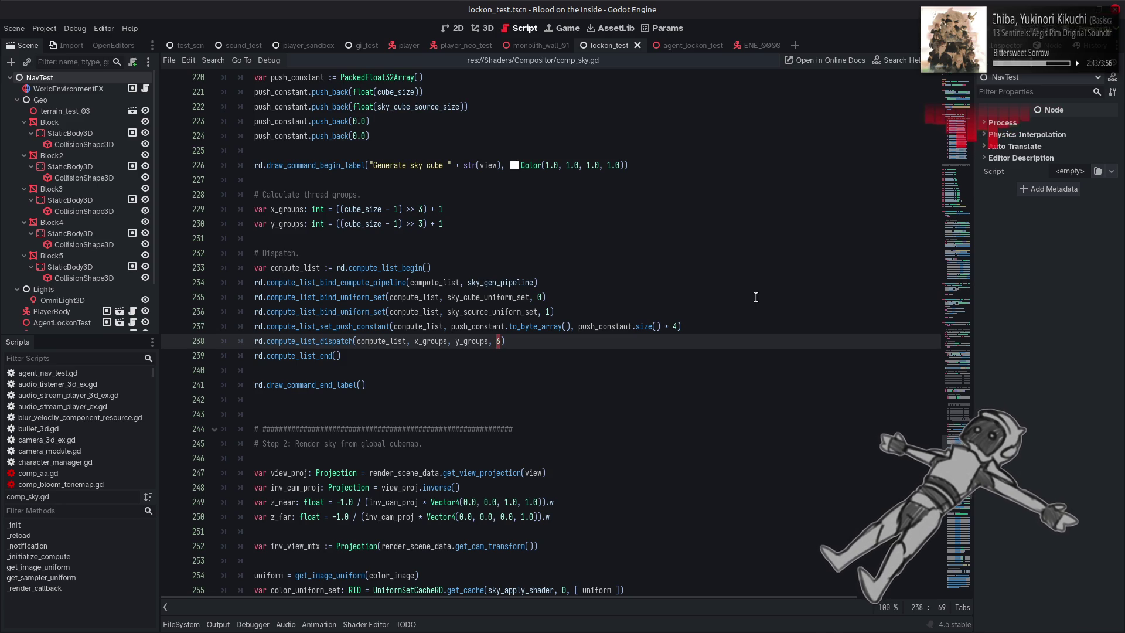
click(756, 297)
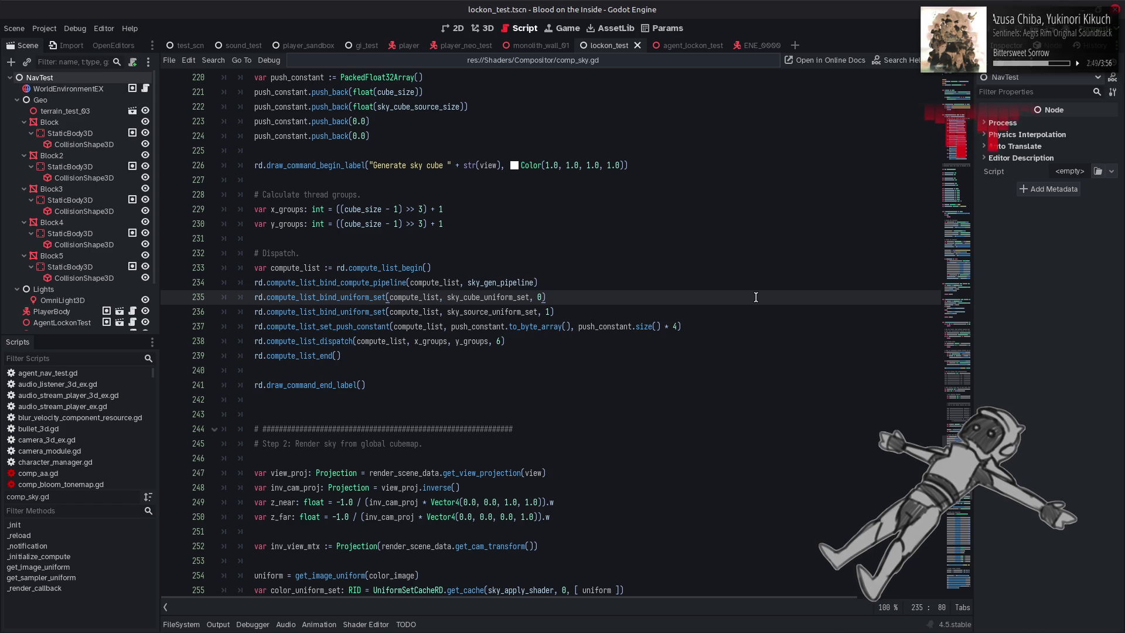
mouse_move(681, 627)
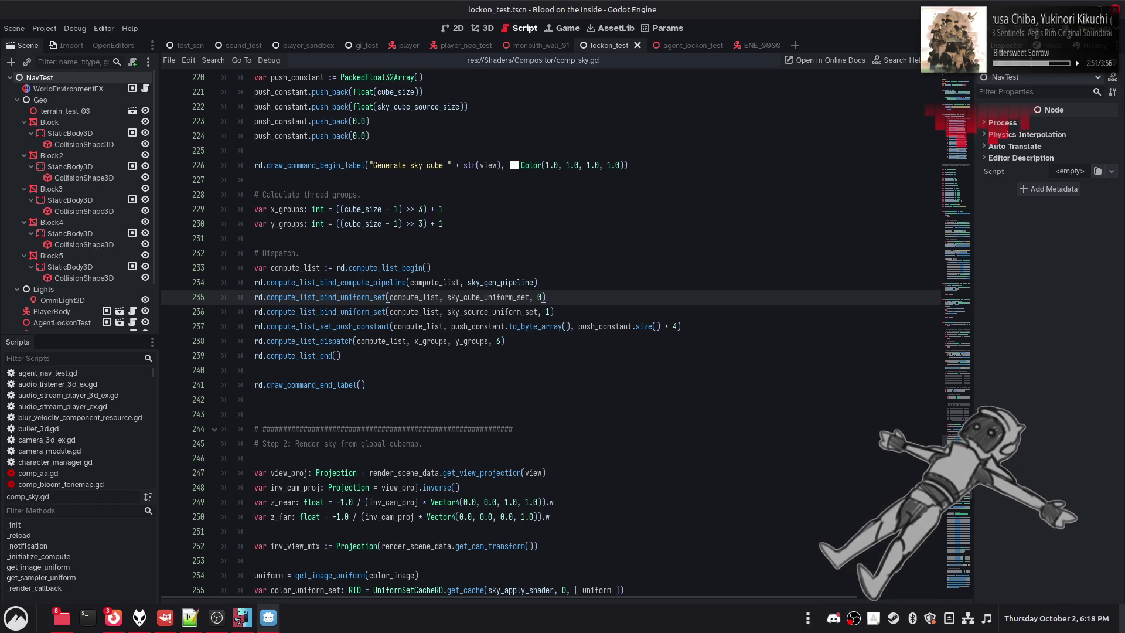
scroll(703, 362, up, 3)
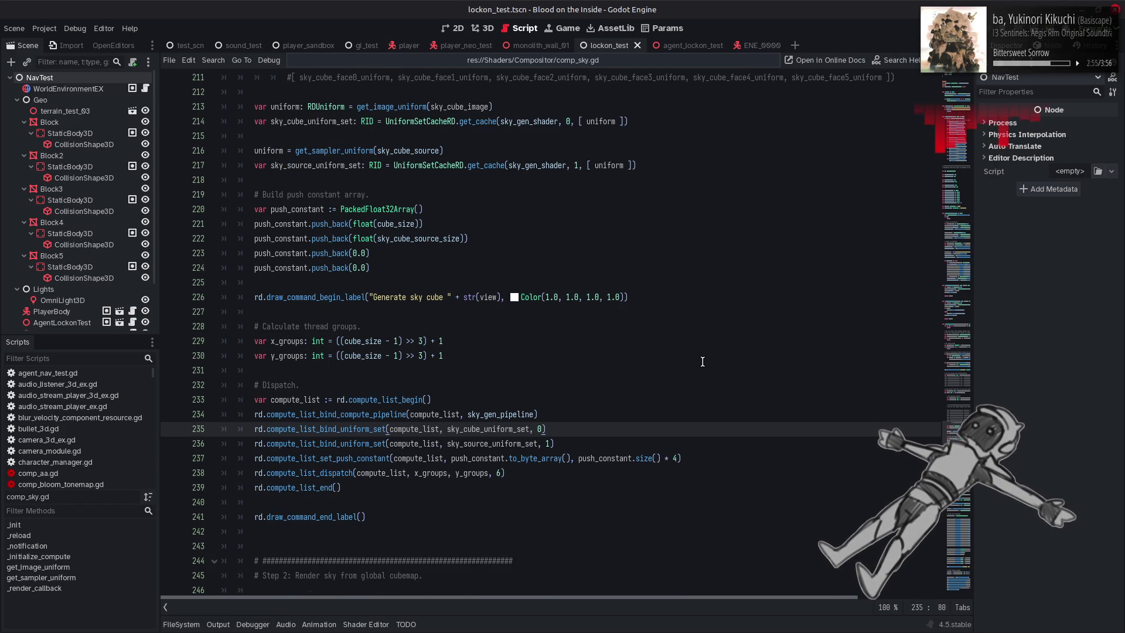
scroll(702, 362, down, 20)
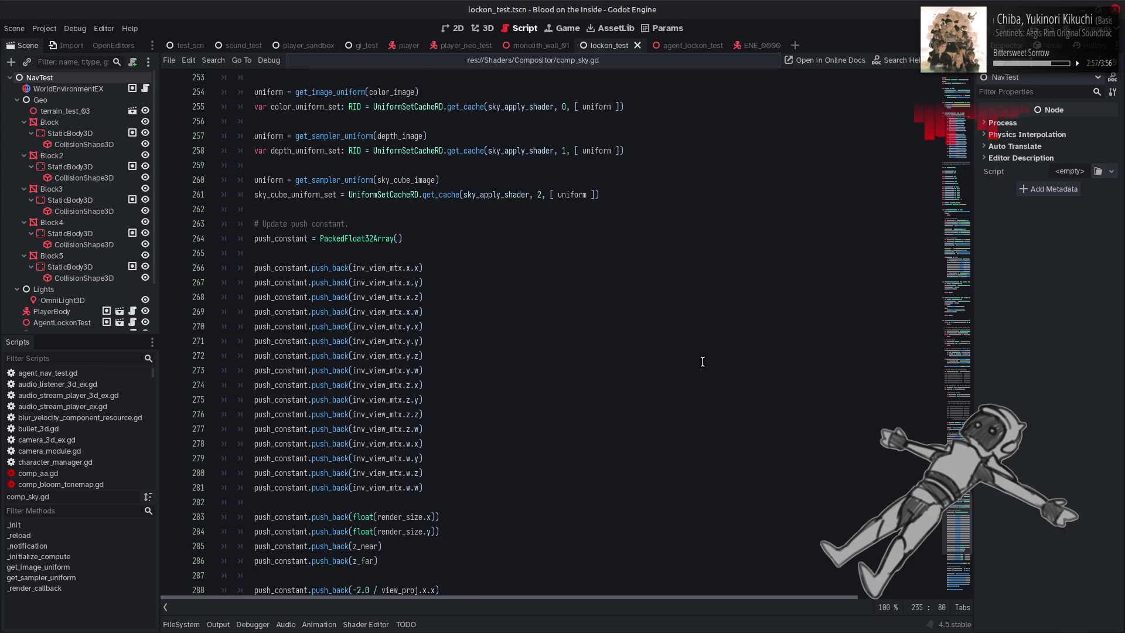
scroll(703, 361, up, 20)
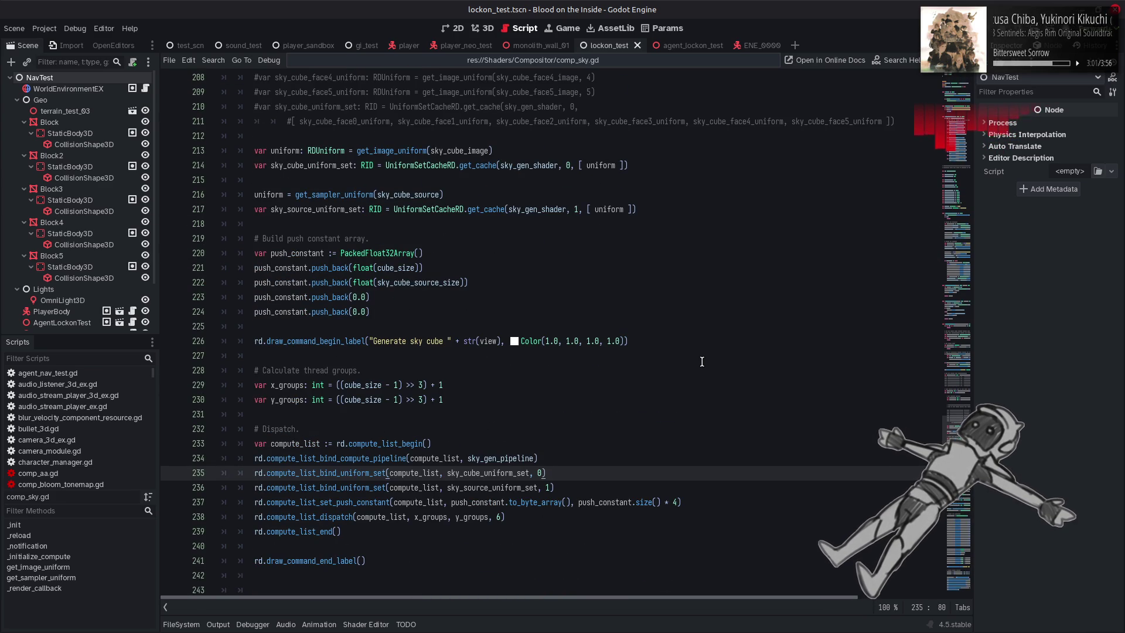
scroll(702, 362, up, 5)
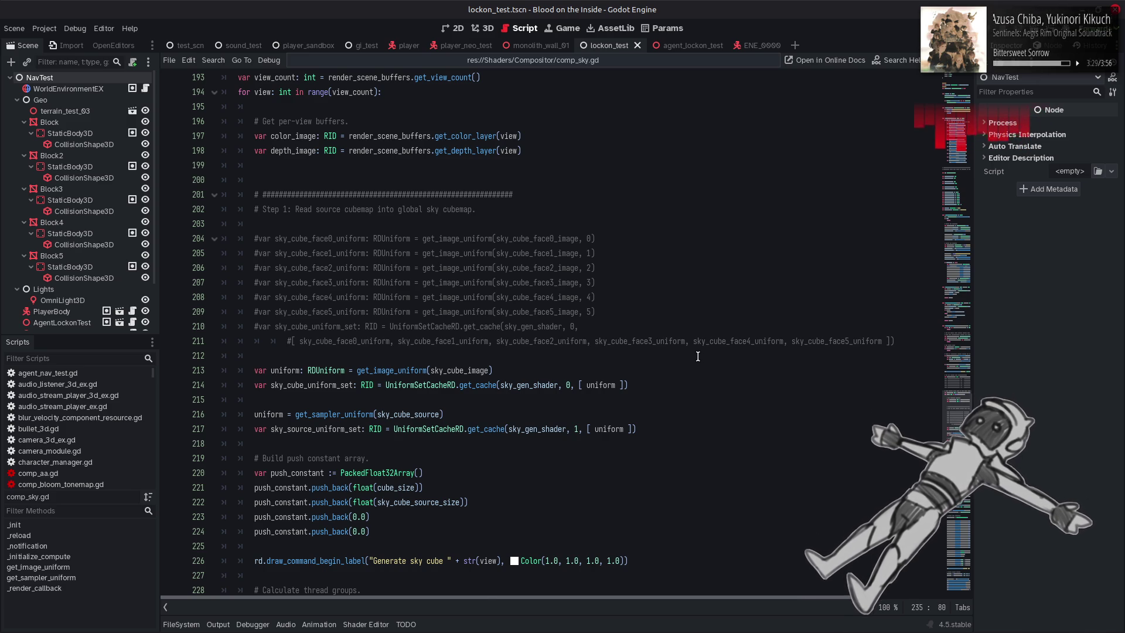
Highlight sky_cube_str's uses in comp_sky.gd and read the create_texture documentation tooltip
scroll(700, 359, up, 10)
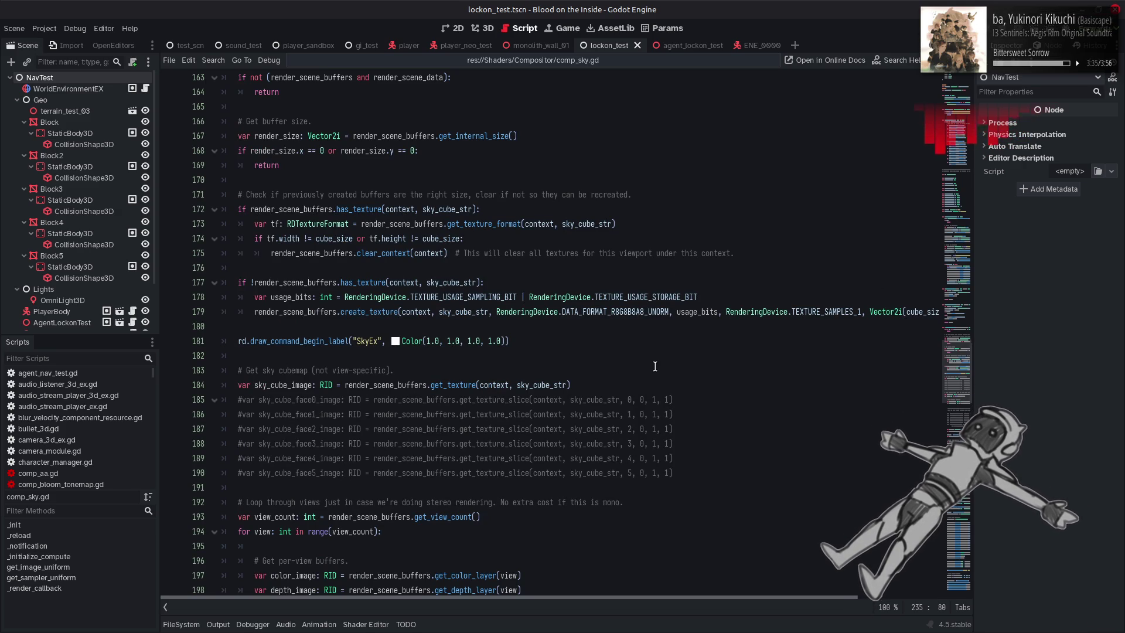
double_click(466, 312)
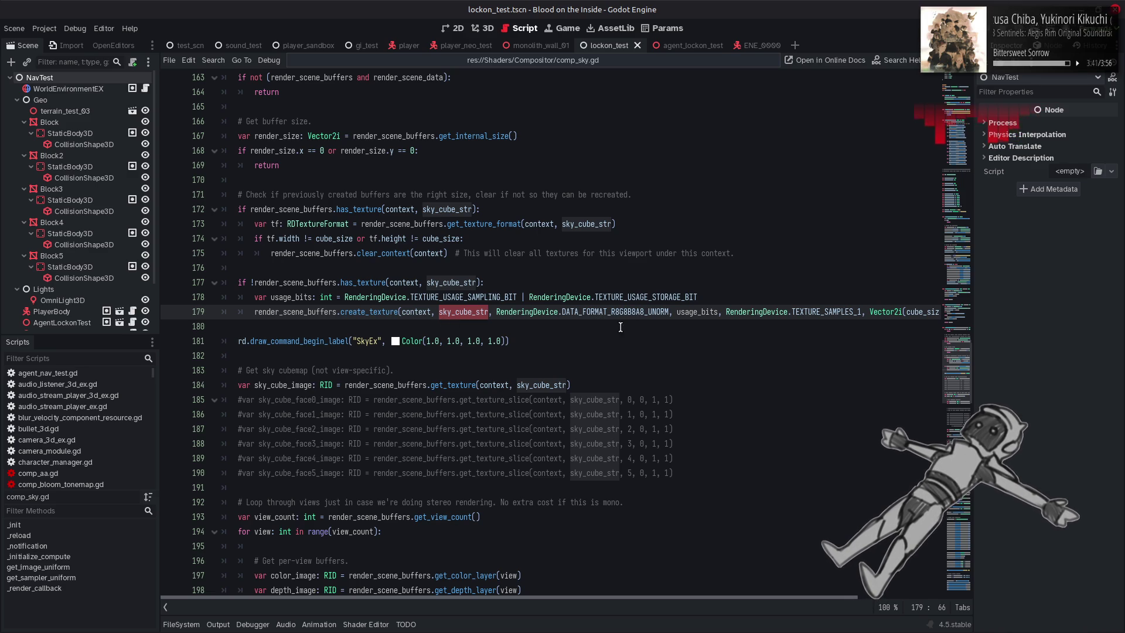
scroll(737, 598, right, 5)
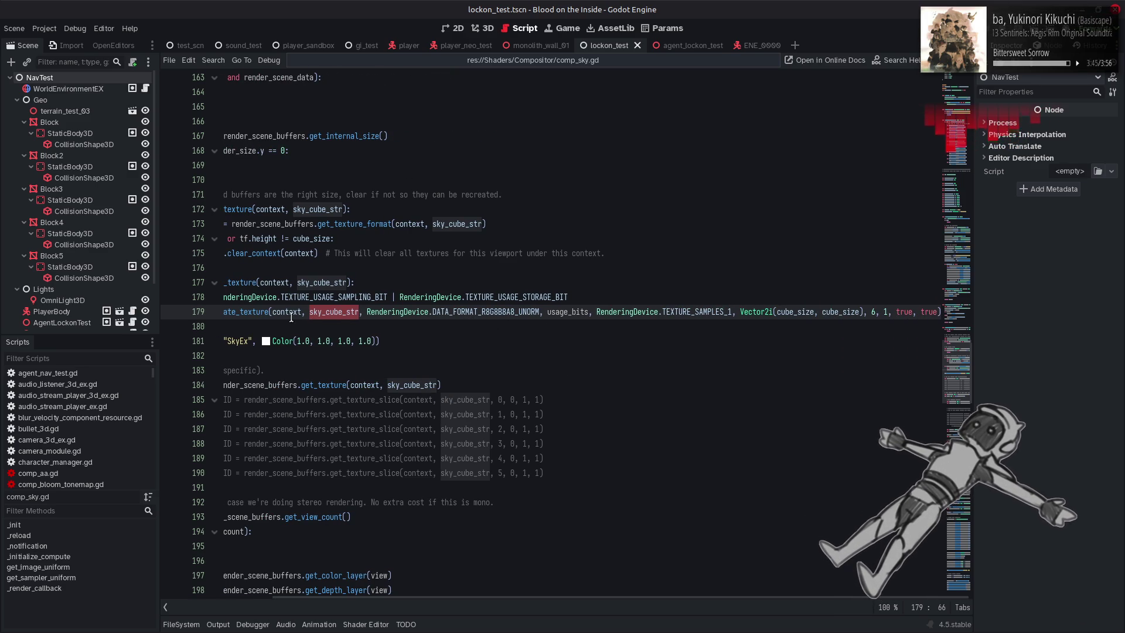
mouse_move(260, 315)
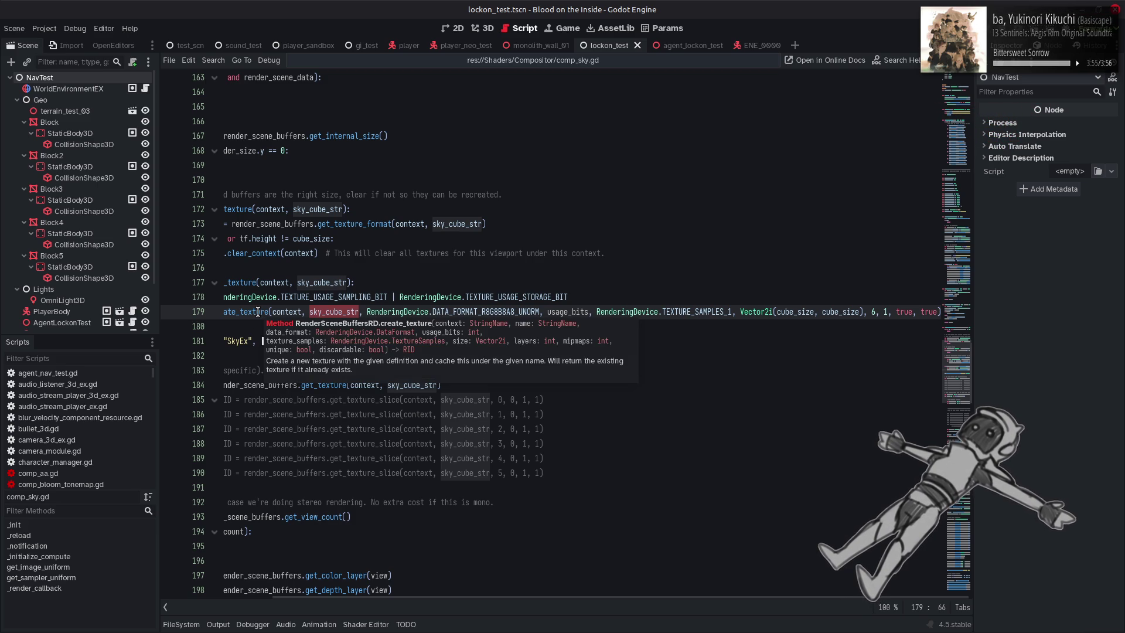
scroll(258, 312, left, 5)
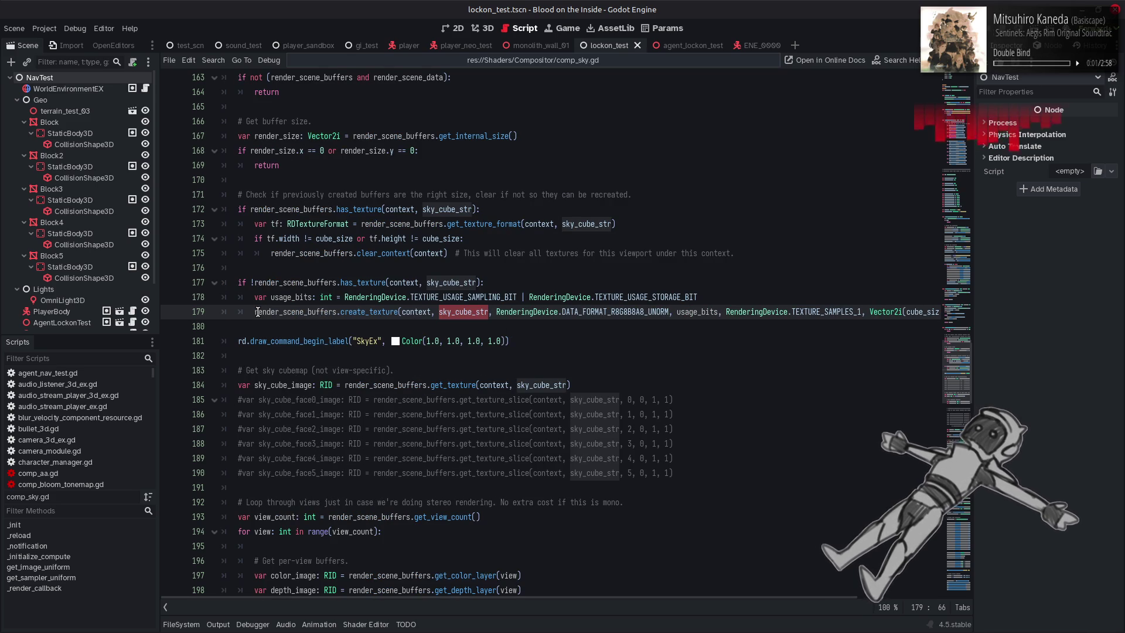
mouse_move(369, 276)
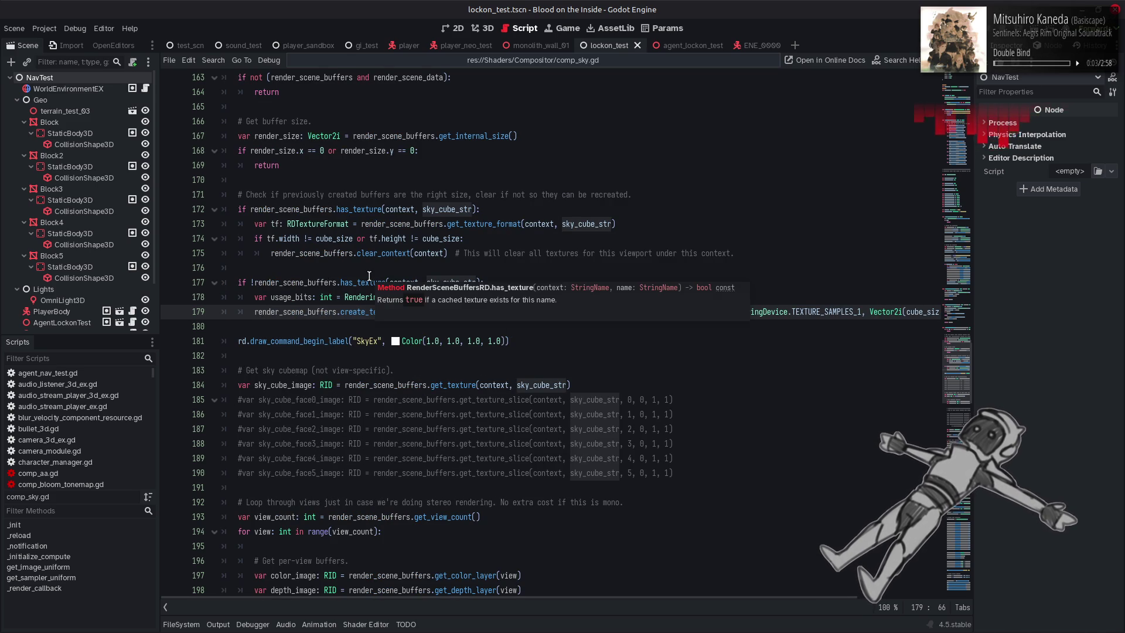
click(353, 267)
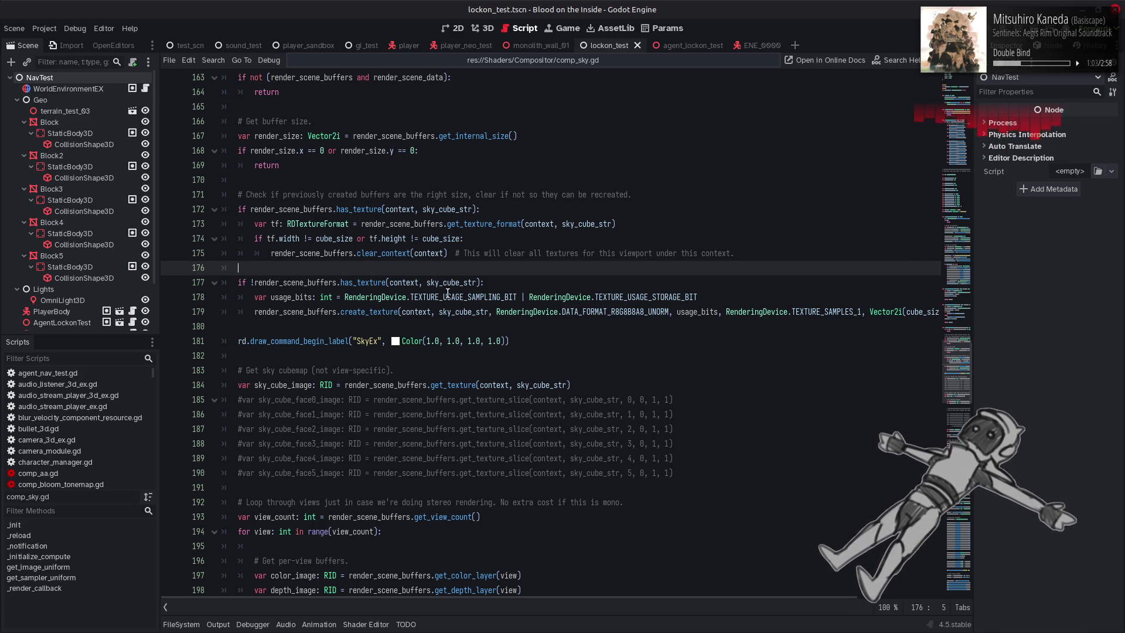
mouse_move(368, 315)
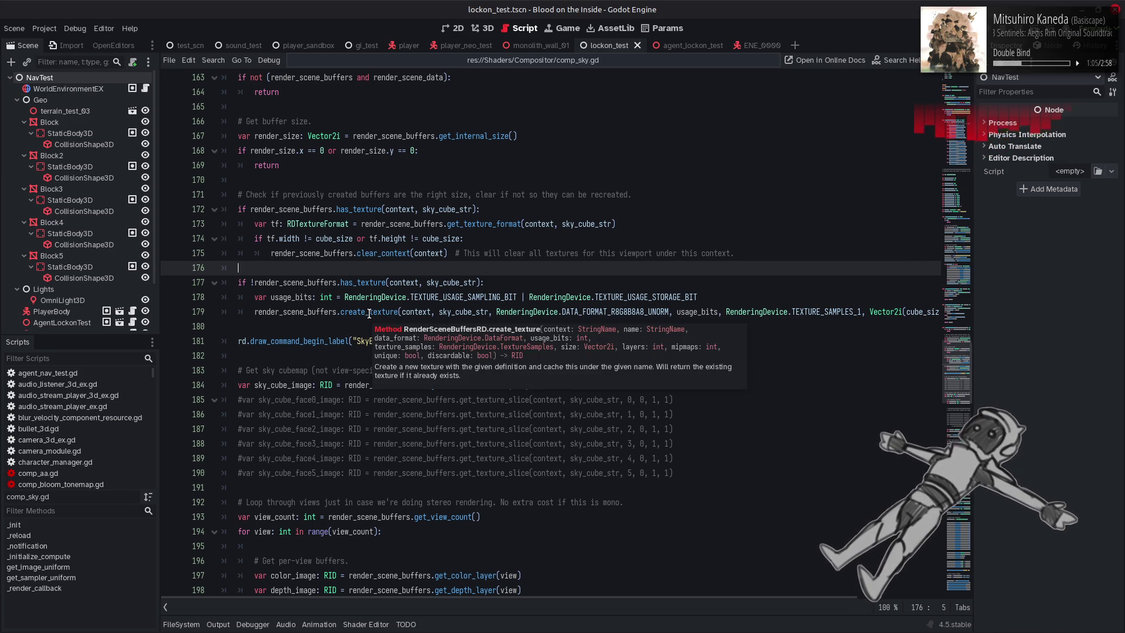
click(369, 315)
right_click(369, 315)
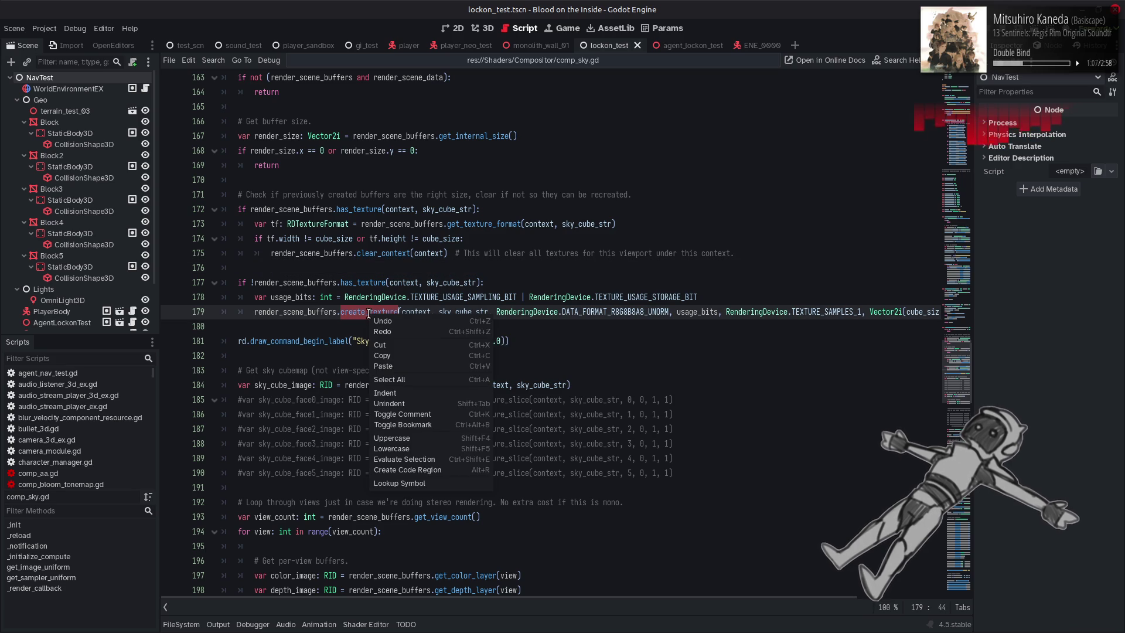
click(410, 477)
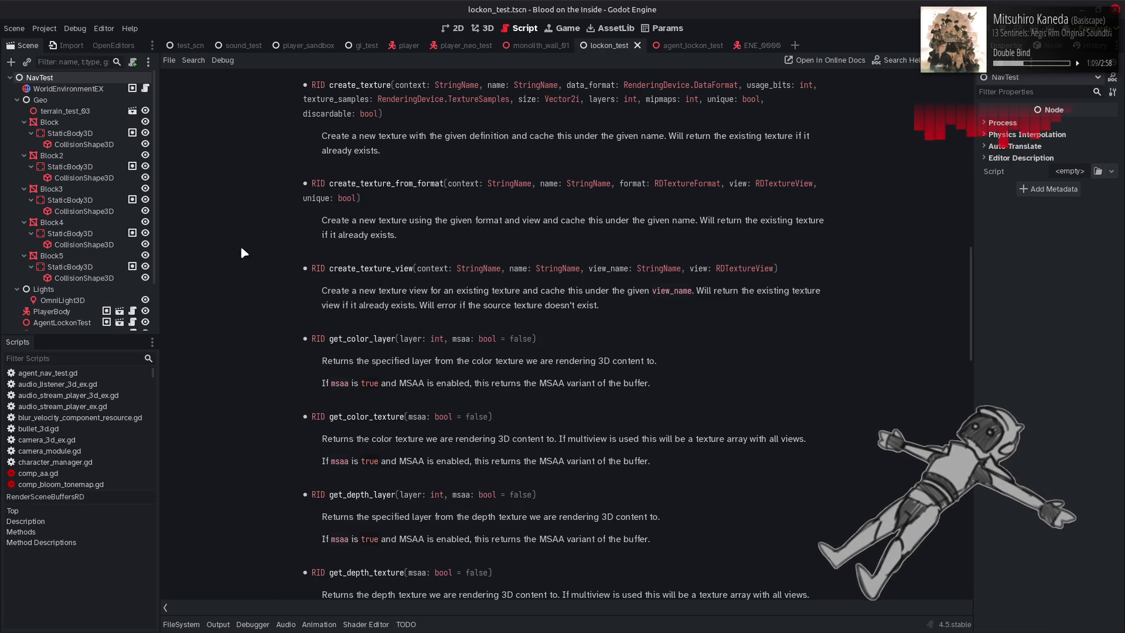
scroll(233, 249, up, 2)
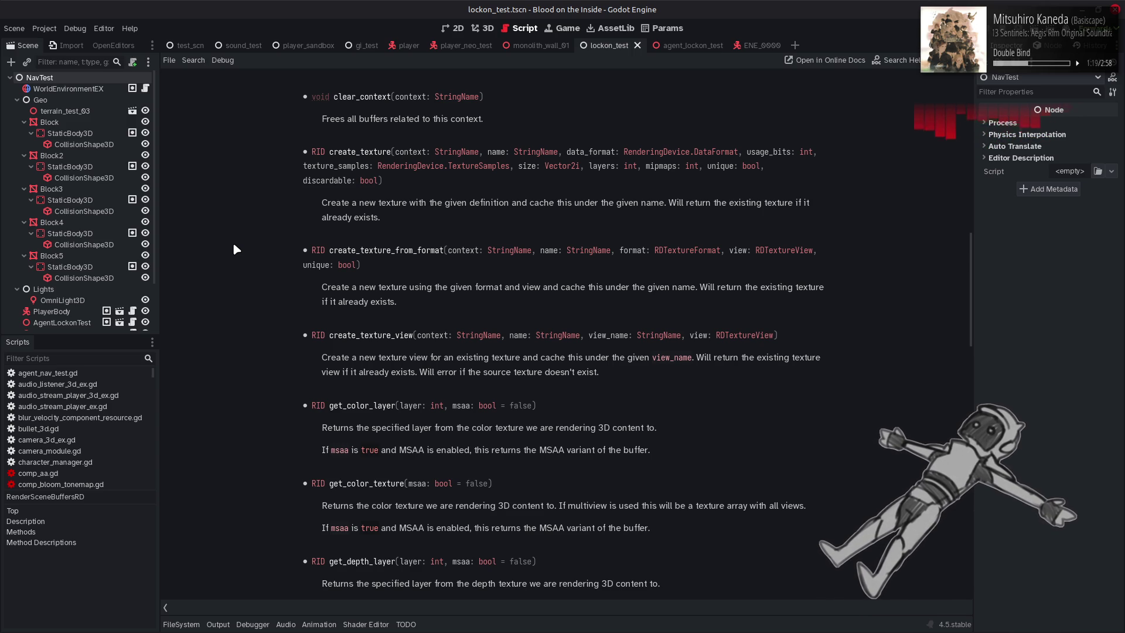
scroll(234, 245, up, 4)
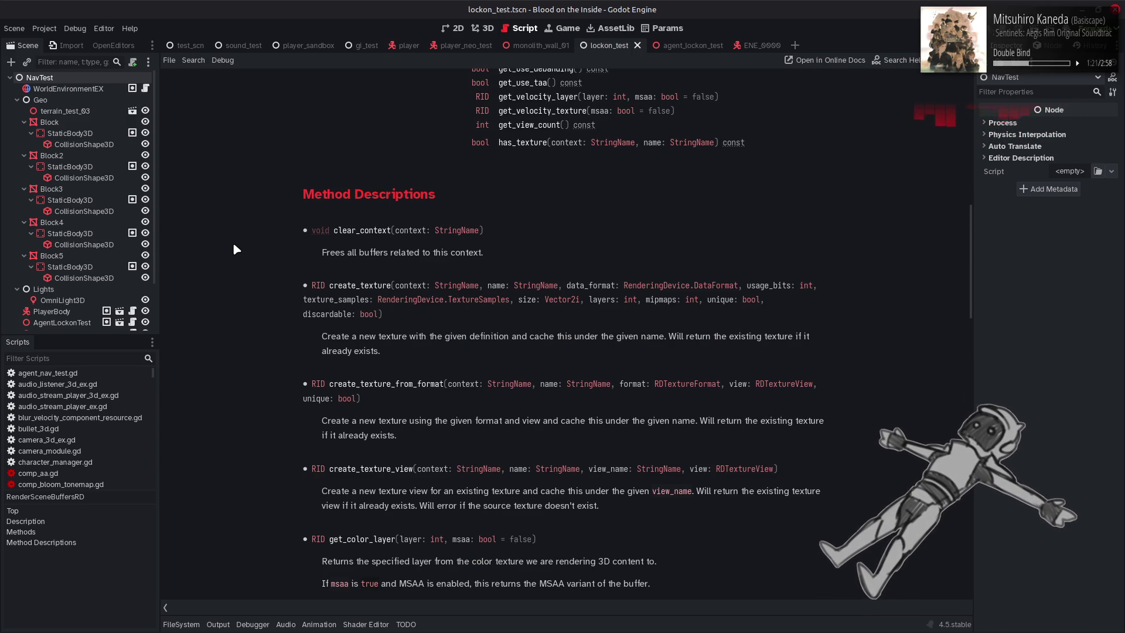
scroll(234, 244, up, 8)
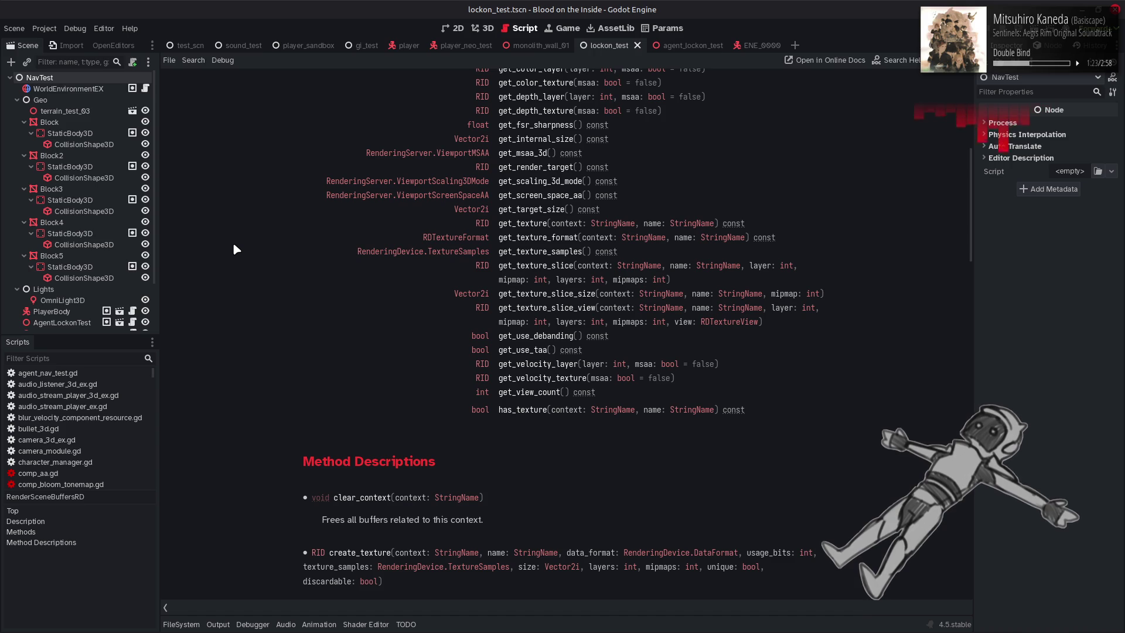
scroll(234, 245, up, 6)
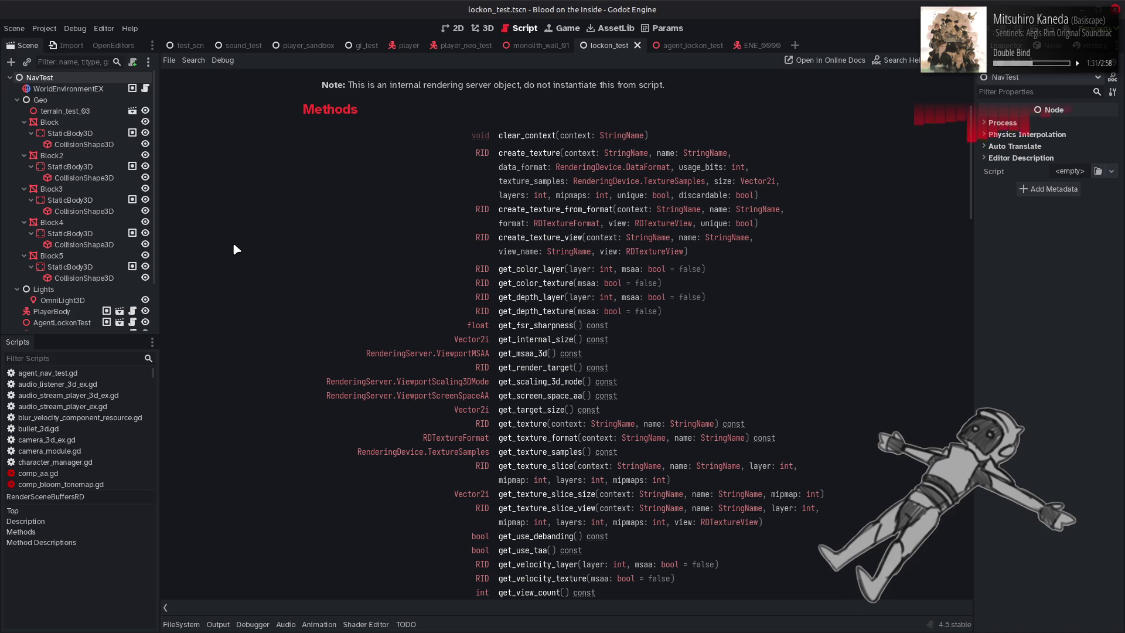
scroll(234, 245, down, 2)
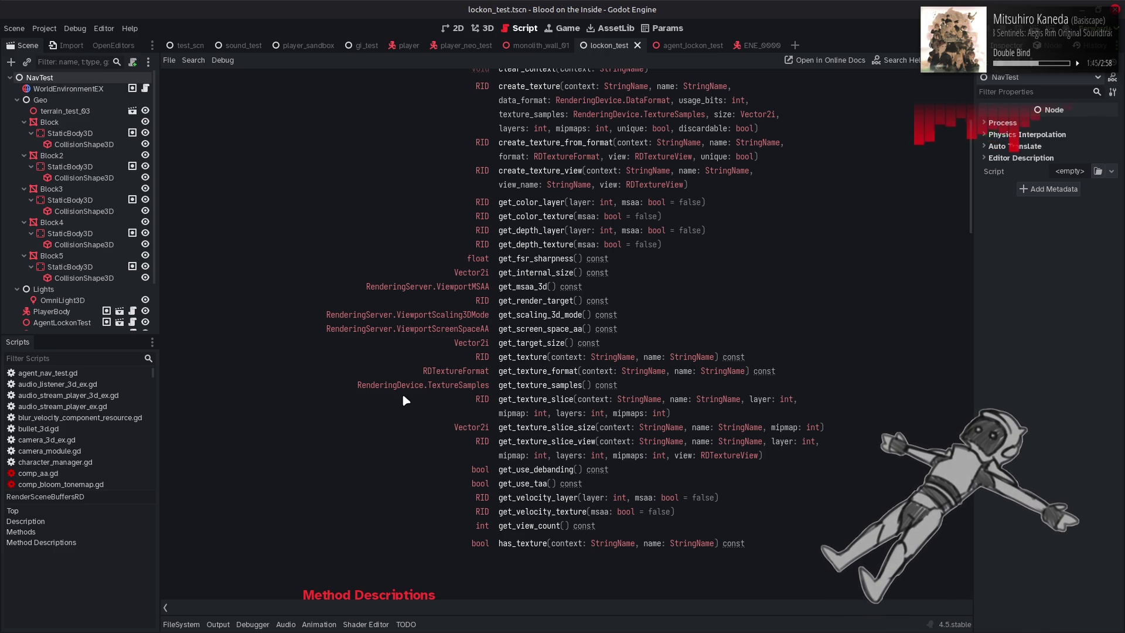
click(532, 401)
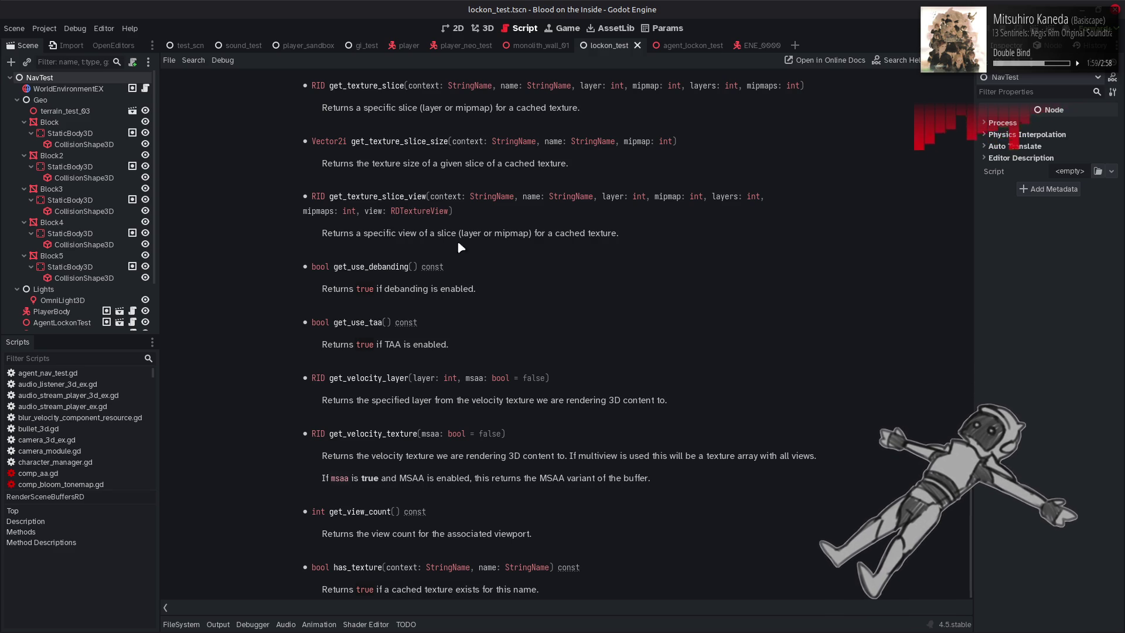
scroll(220, 198, up, 10)
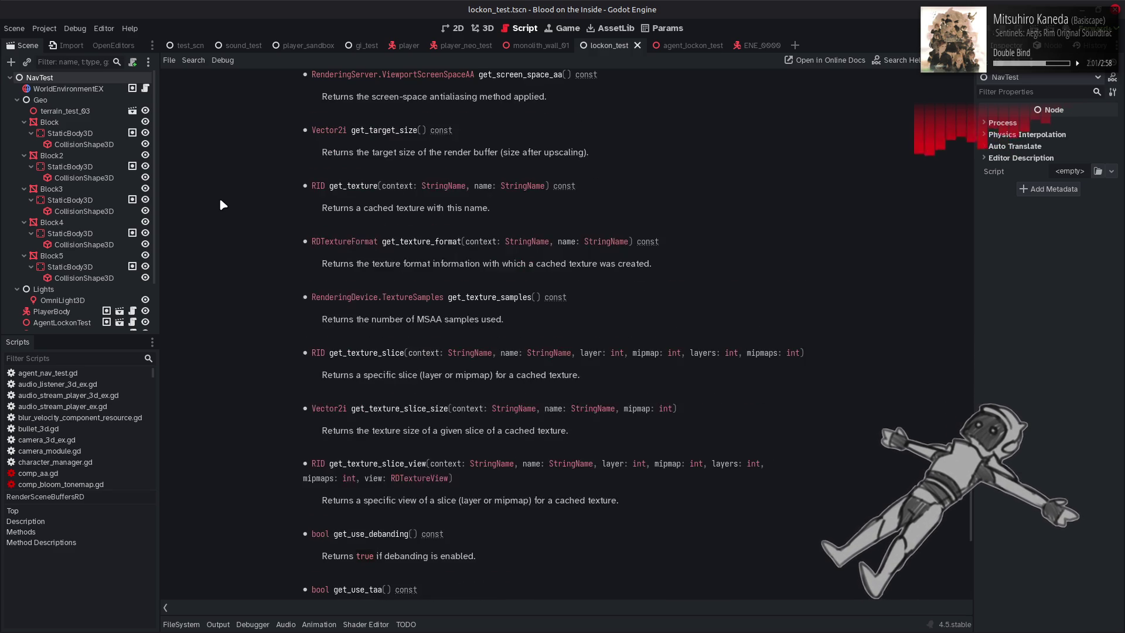
key(alt+Left)
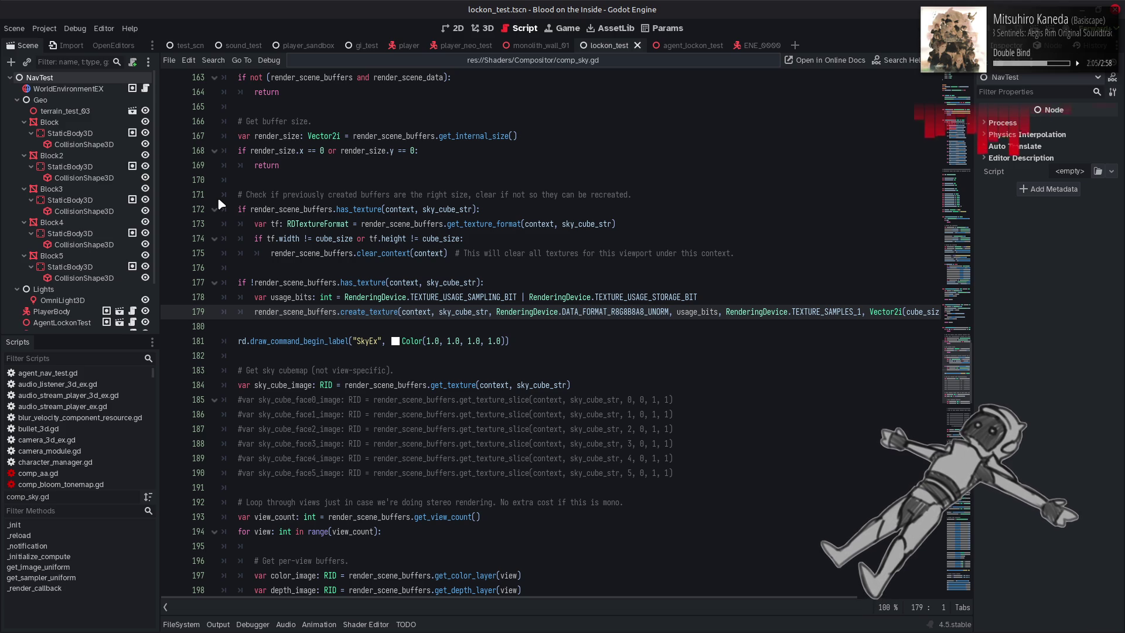
Comment out the sky_cube_image get_texture line 184 in comp_sky.gd
scroll(325, 251, down, 2)
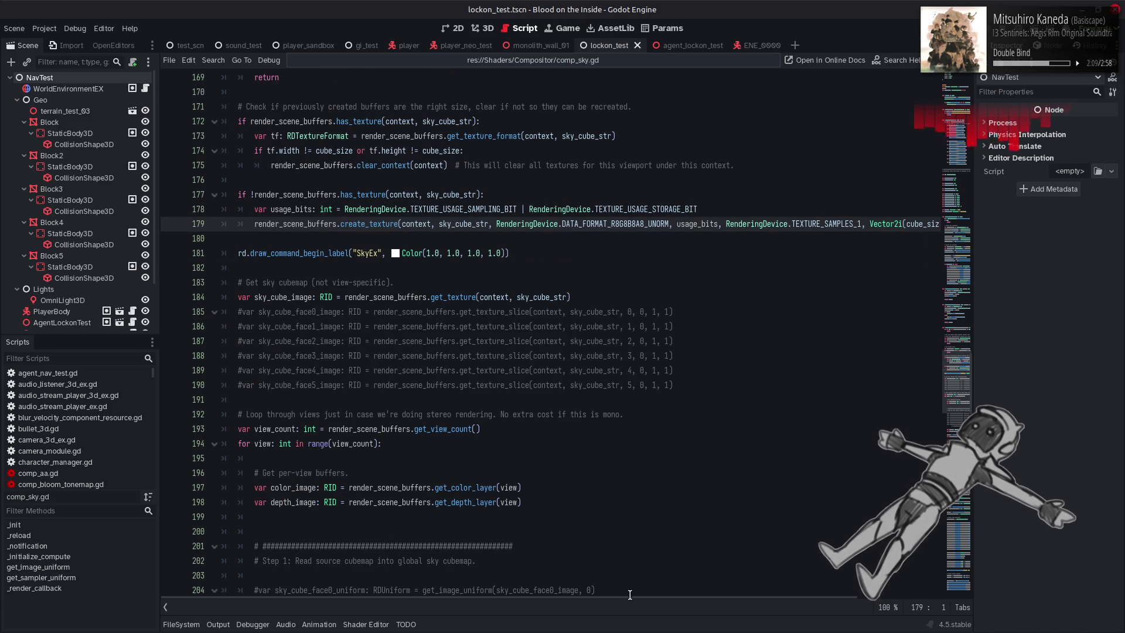
scroll(752, 604, right, 3)
drag(753, 604, 862, 591)
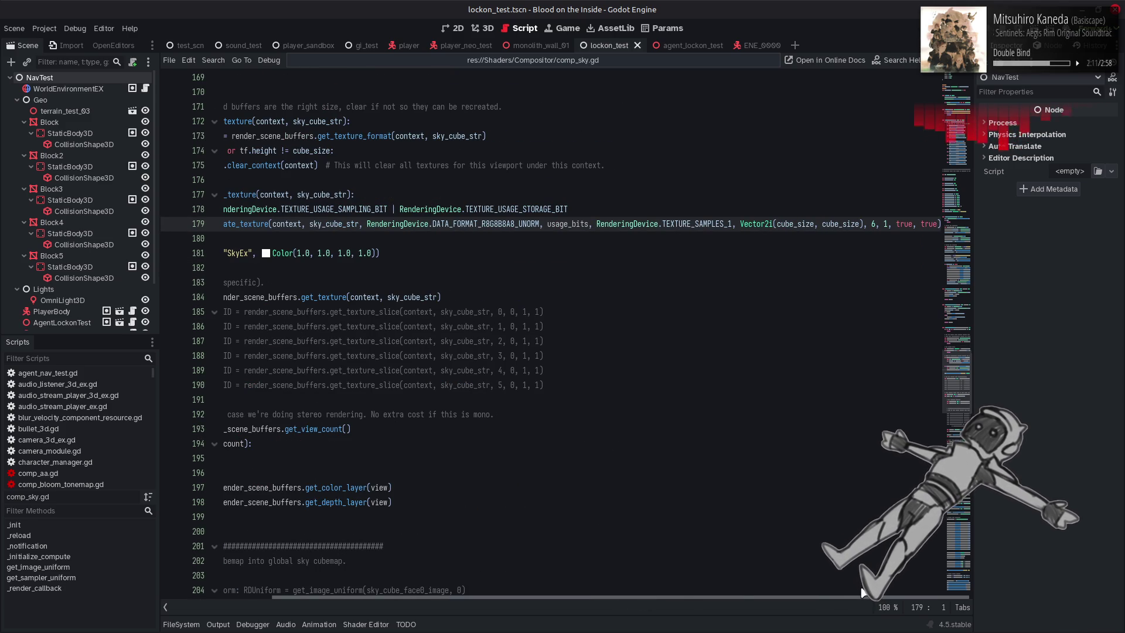
drag(862, 593, 674, 603)
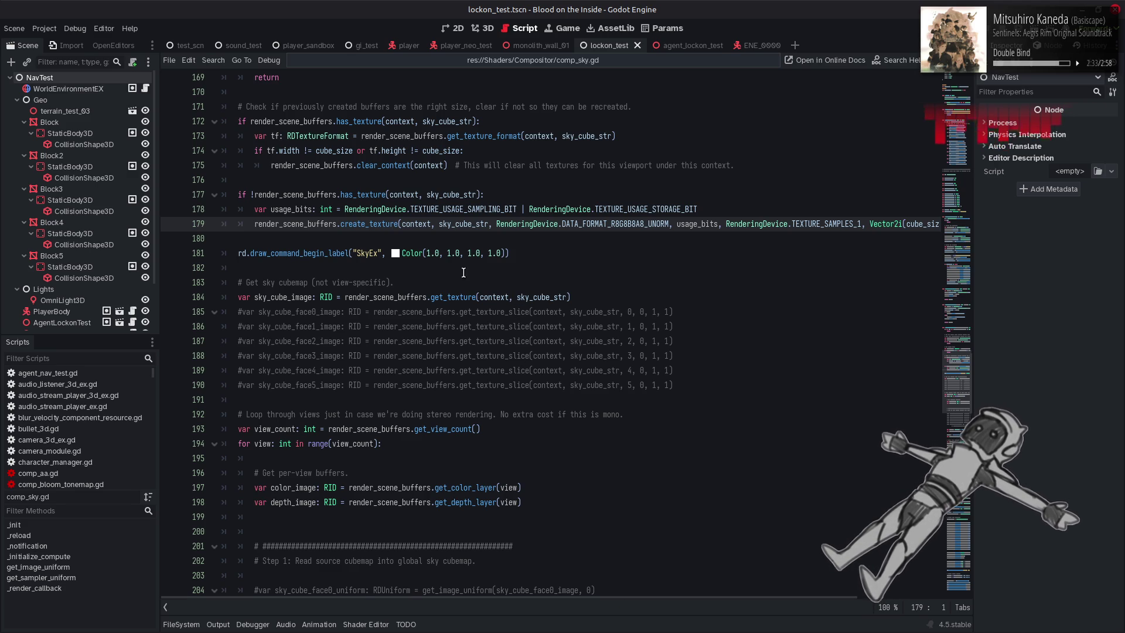
click(275, 297)
triple_click(349, 298)
key(ctrl+c)
click(239, 297)
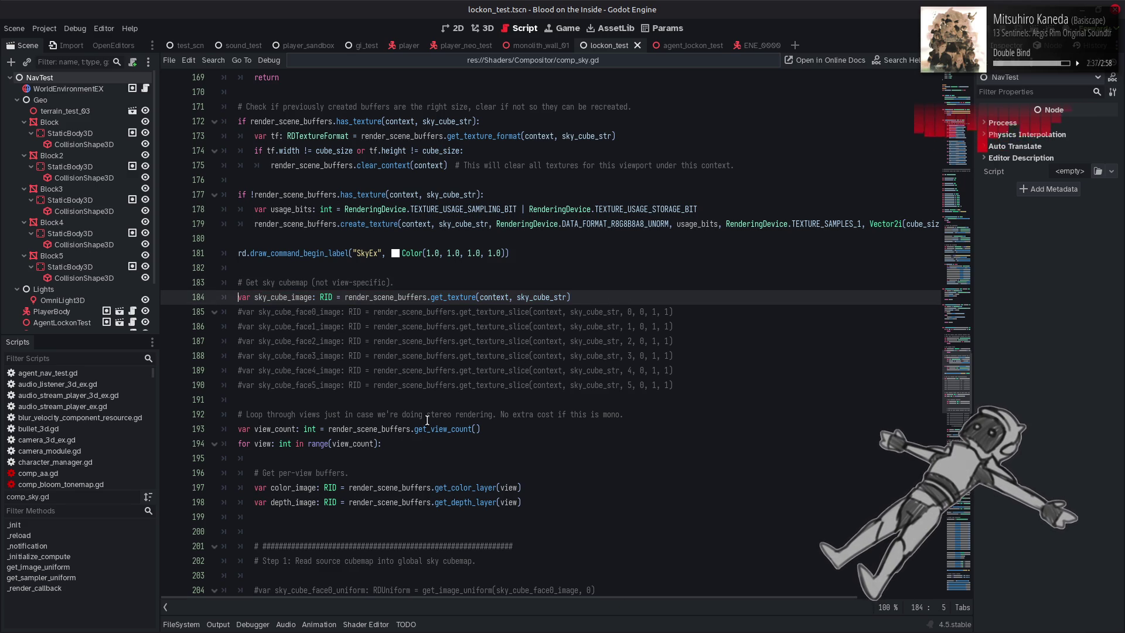
key(ctrl+k)
Add a blank line after the depth_image line 198 in the view loop
scroll(427, 420, down, 3)
click(554, 370)
key(Return)
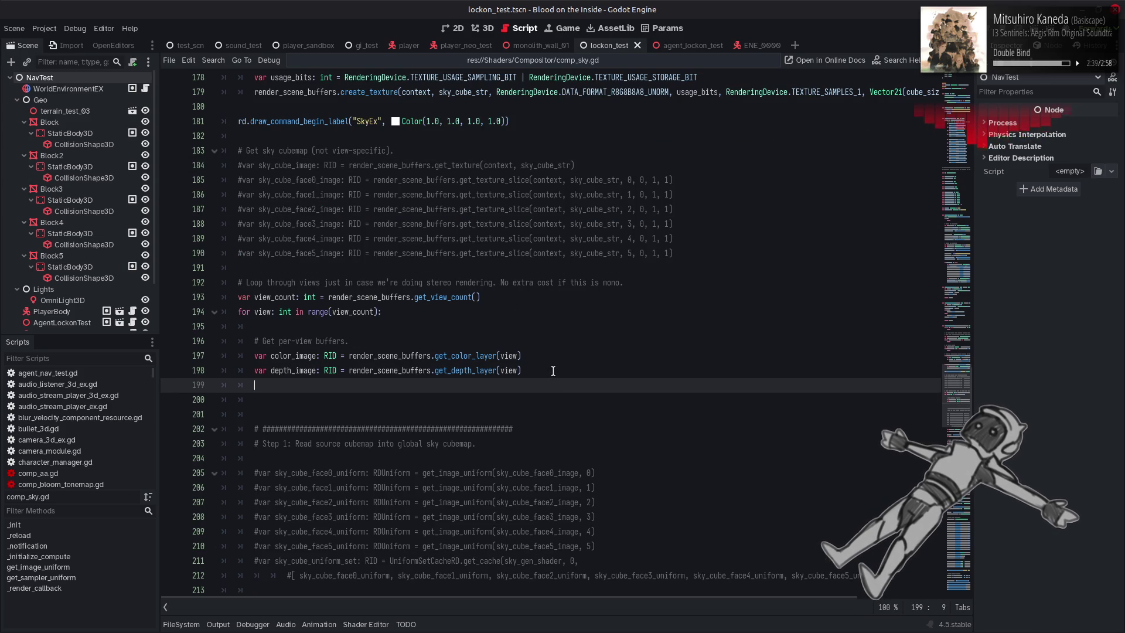
Fetch sky_cube_image on line 199 with get_texture_slice(context, sky_cube_str, 0, 0, 6, 1)
key(ctrl+v)
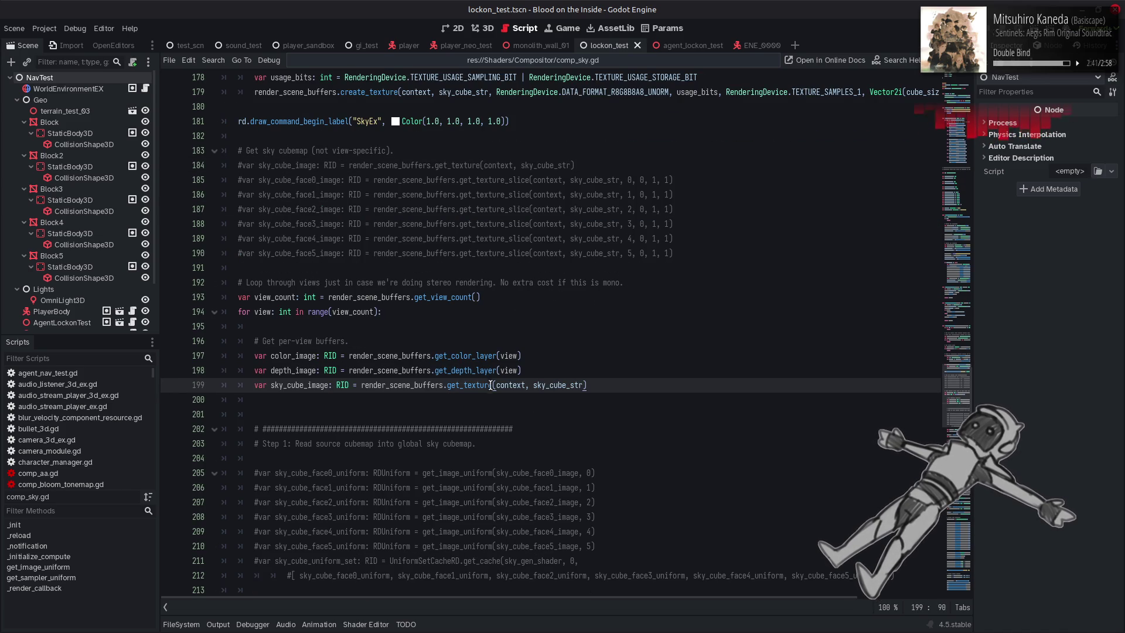
click(493, 385)
text(_s)
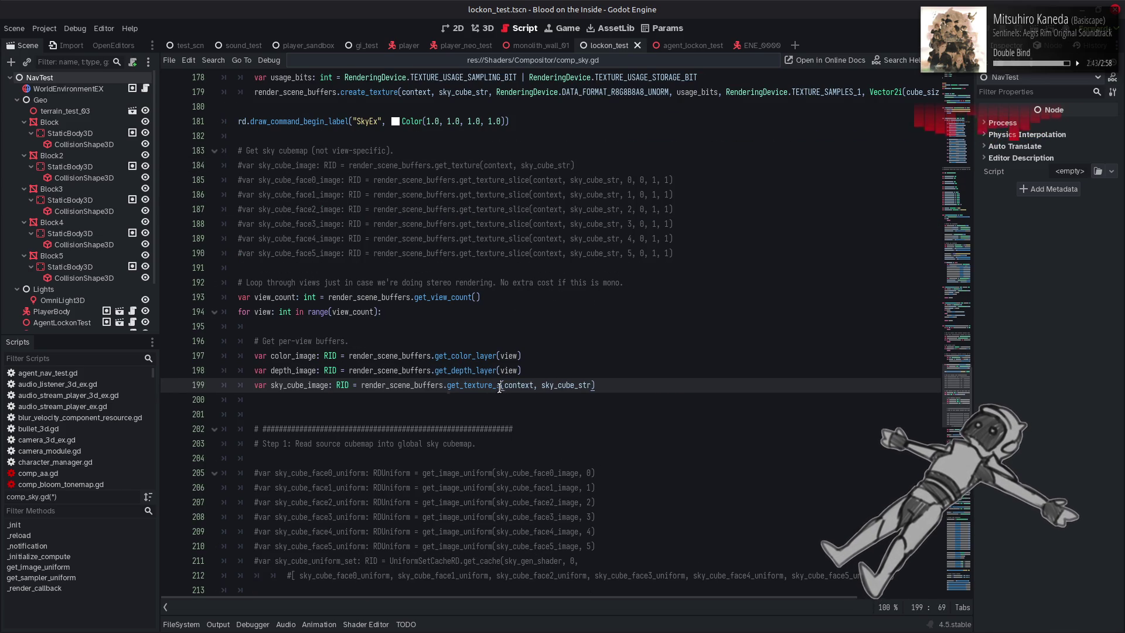
key(Return)
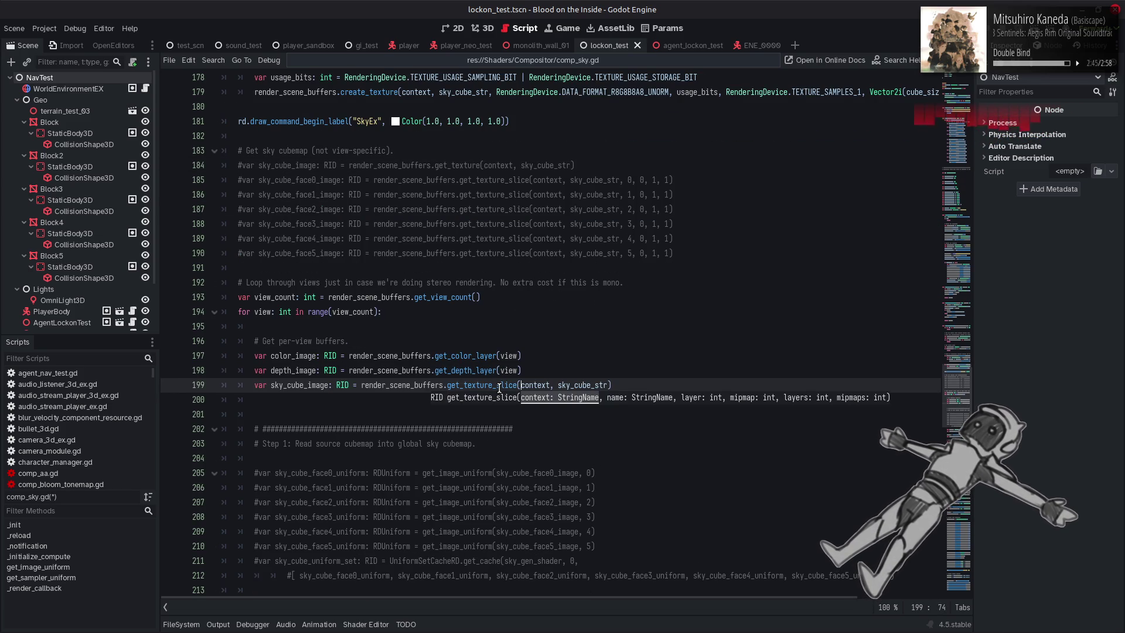
click(608, 385)
text(,)
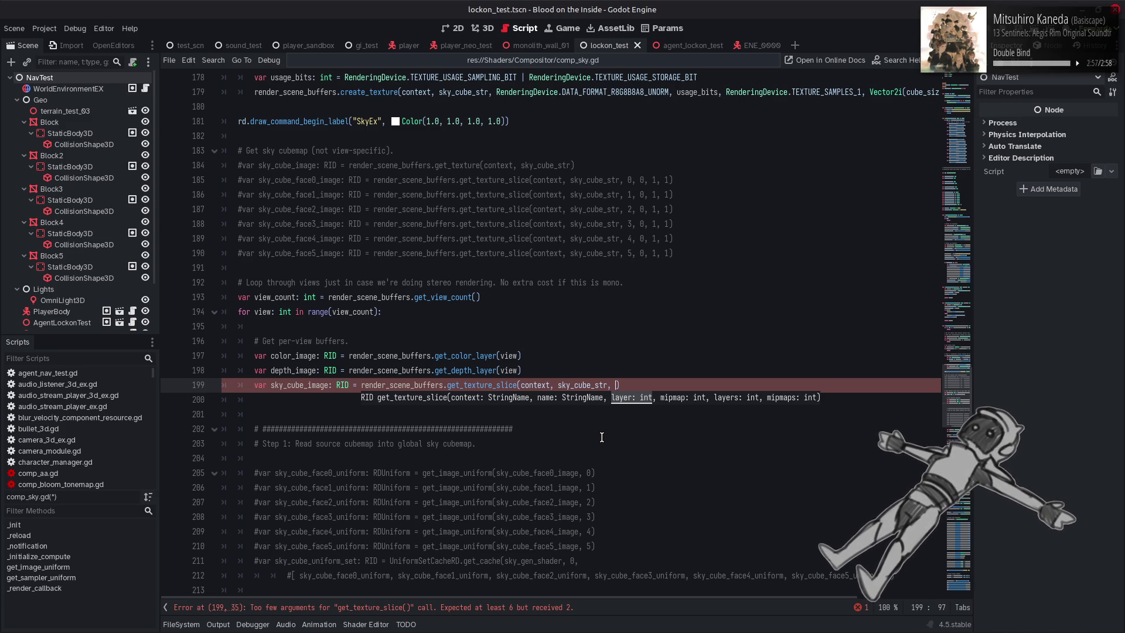
text(0, 0, )
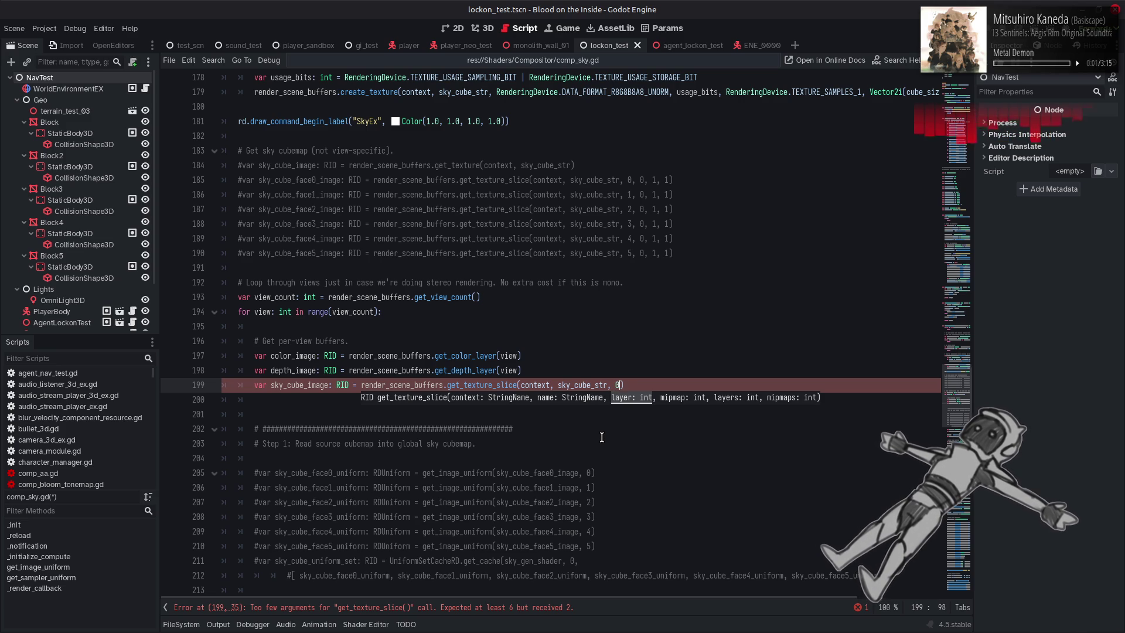
text(6, 1)
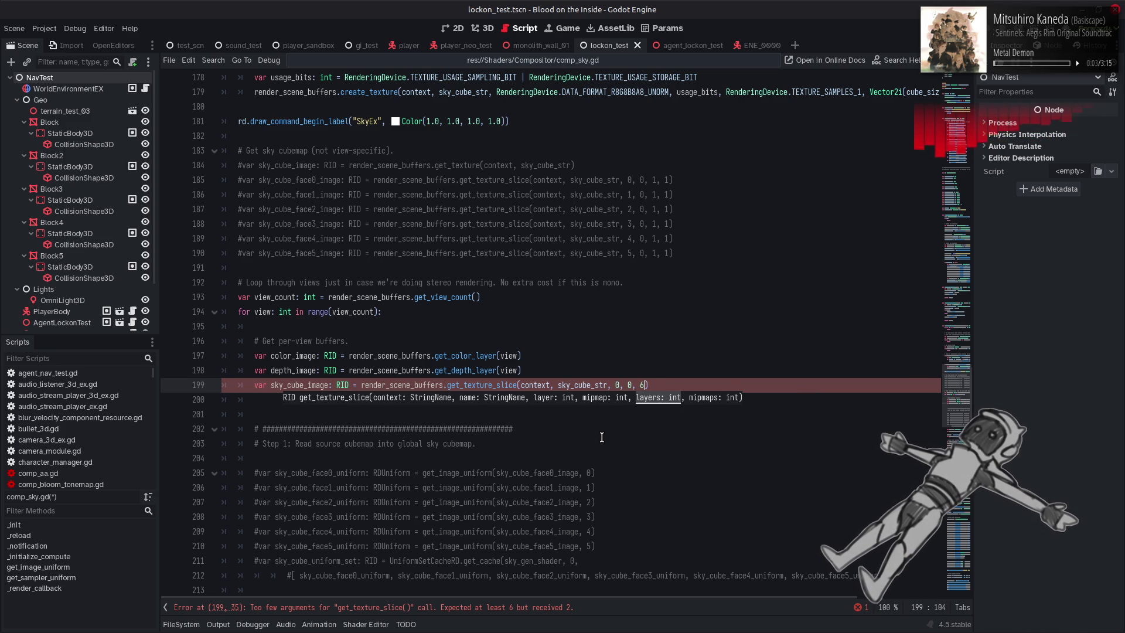
click(602, 438)
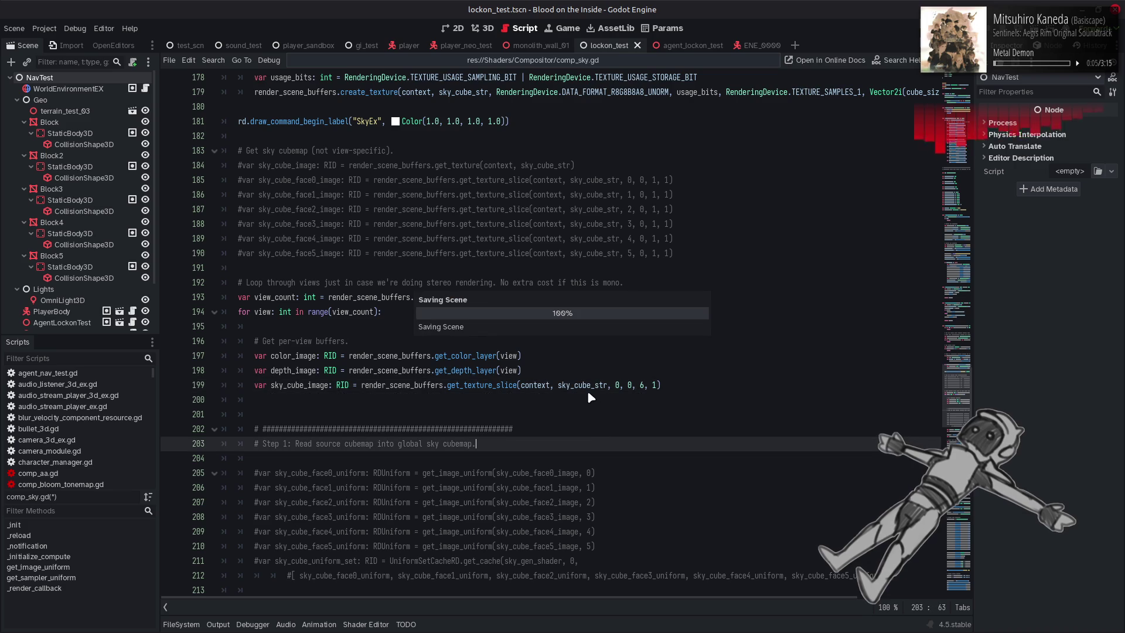
click(483, 28)
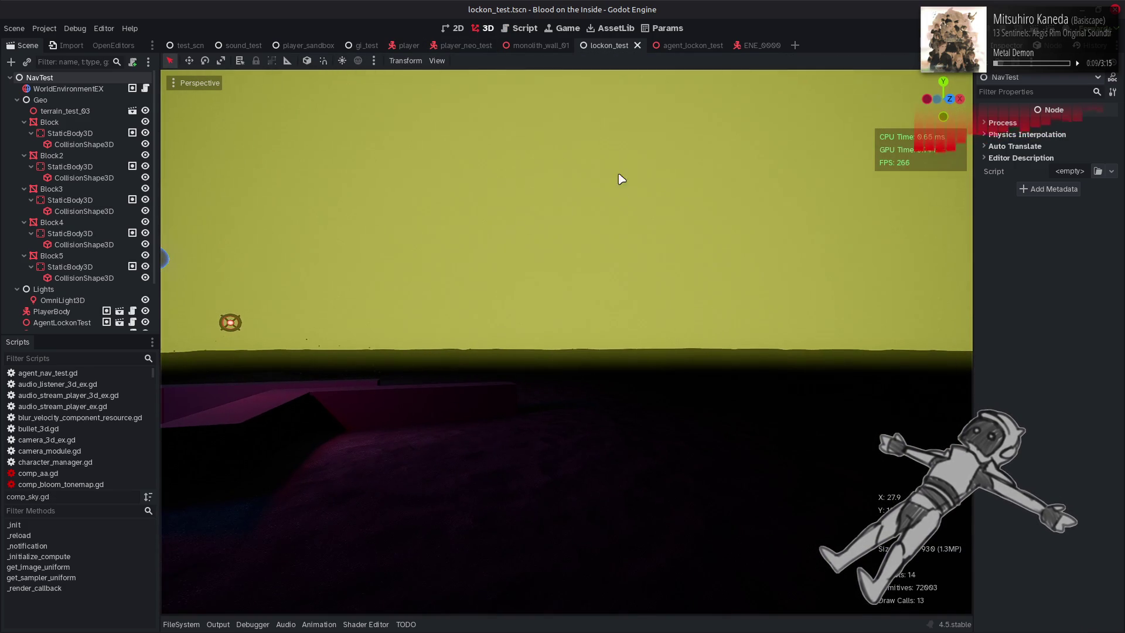
Save sky_gen.glsl in Notepad++ and check the sky in Godot
key(alt+Tab)
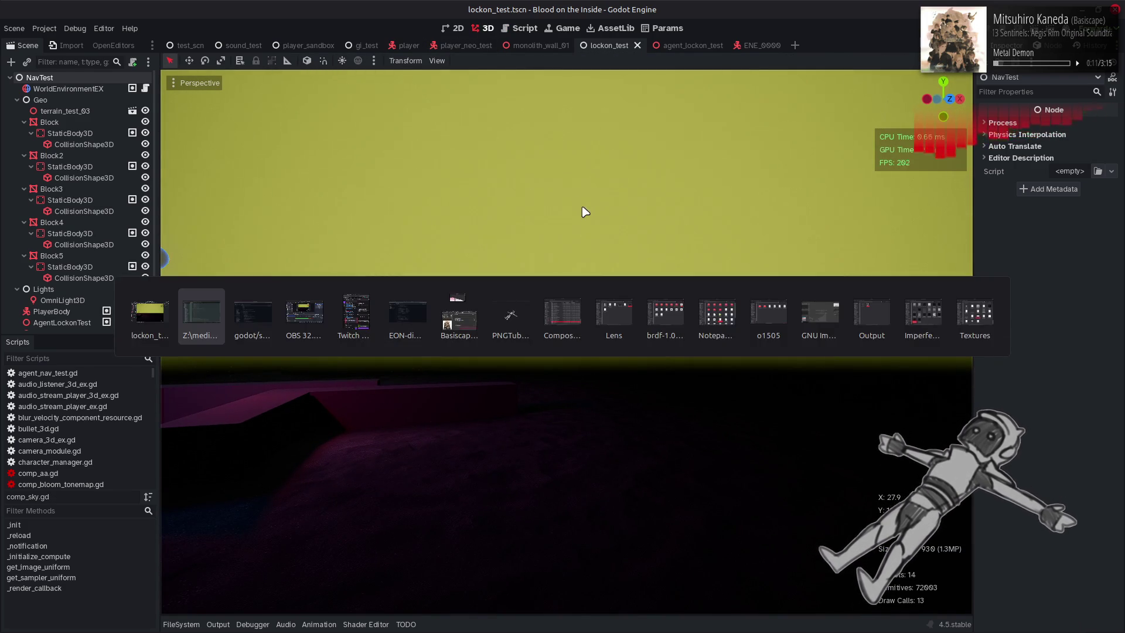
key(ctrl+s)
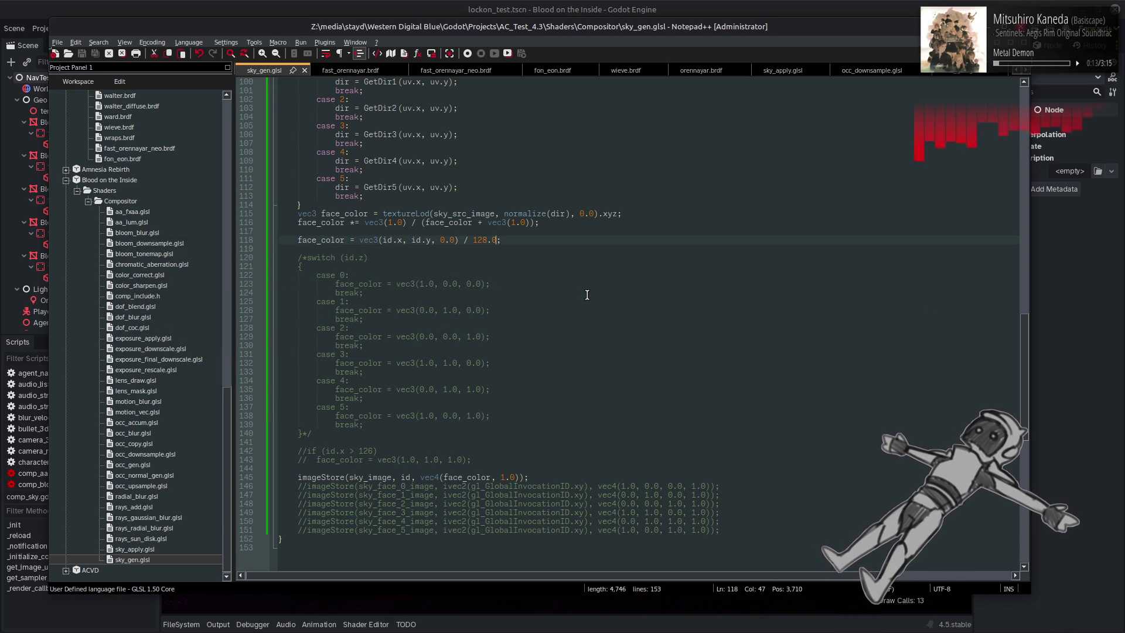
key(alt+Tab)
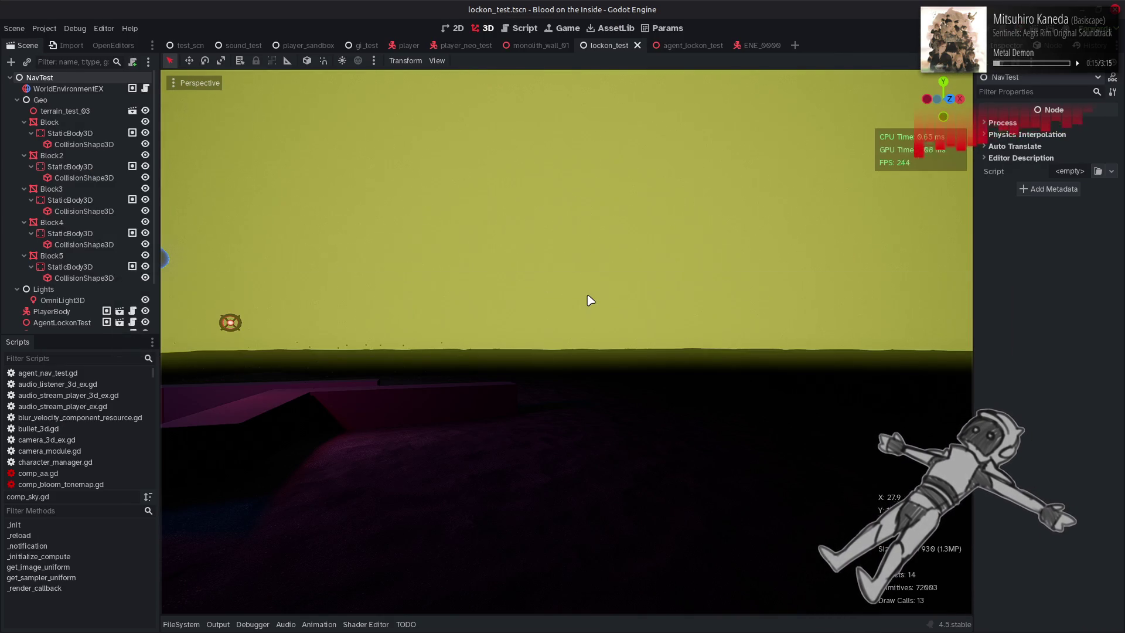
key(alt+Tab)
Comment out the debug face_color line 118 in sky_gen.glsl, save, and view the sky
click(295, 236)
text(//)
key(ctrl+s)
key(alt+Tab)
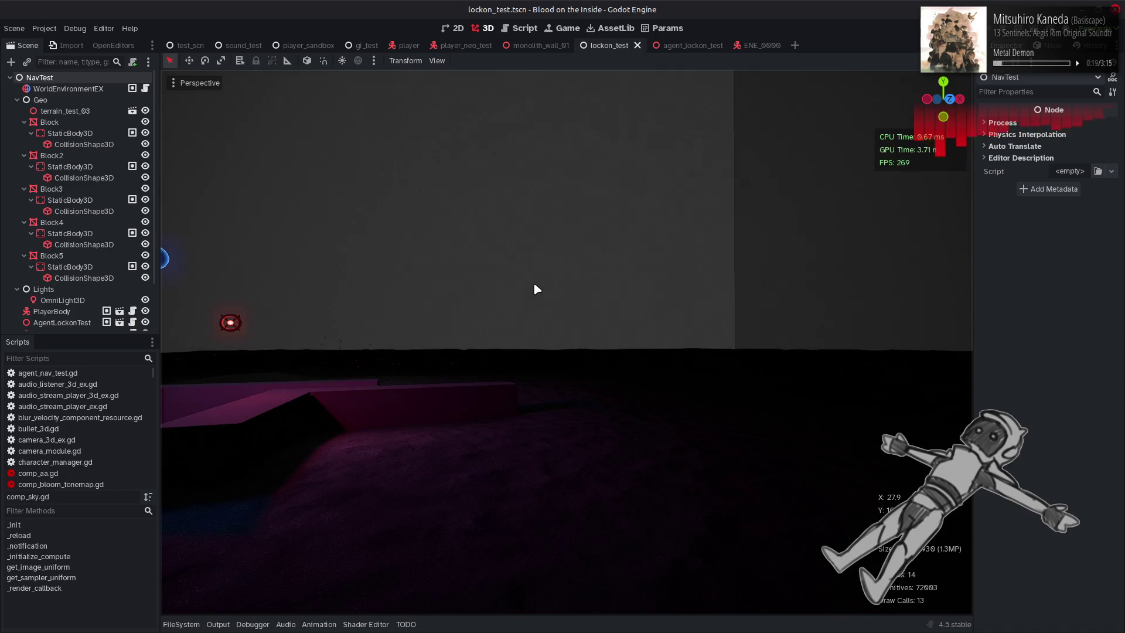
mouse_move(535, 289)
mouse_down()
mouse_move(563, 305)
mouse_move(551, 375)
mouse_move(535, 289)
mouse_up()
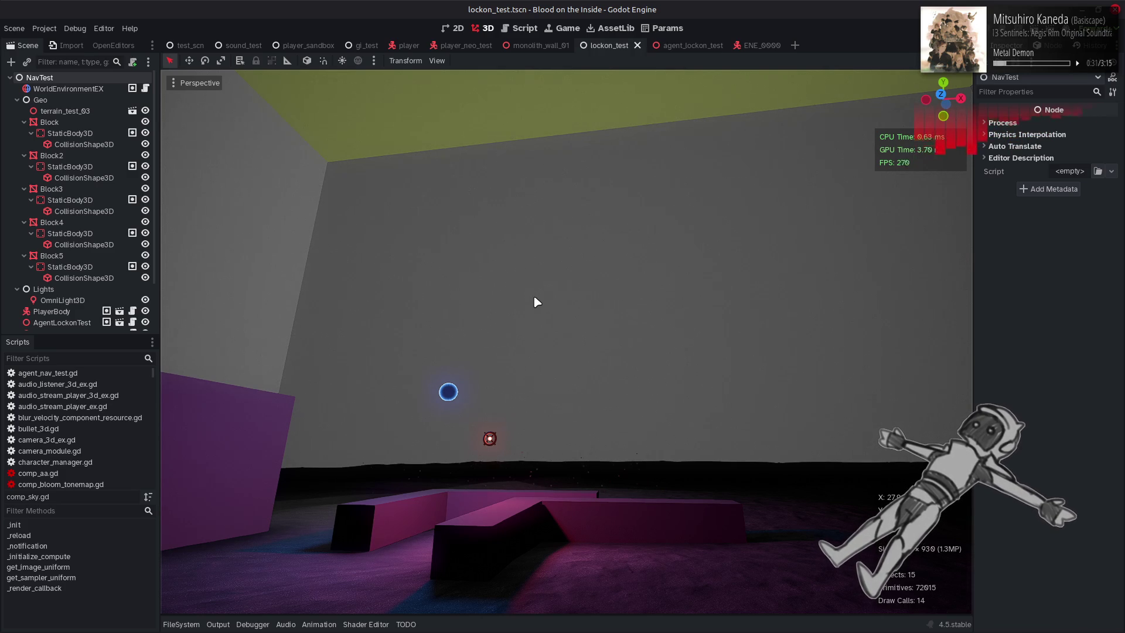
key(alt+Tab)
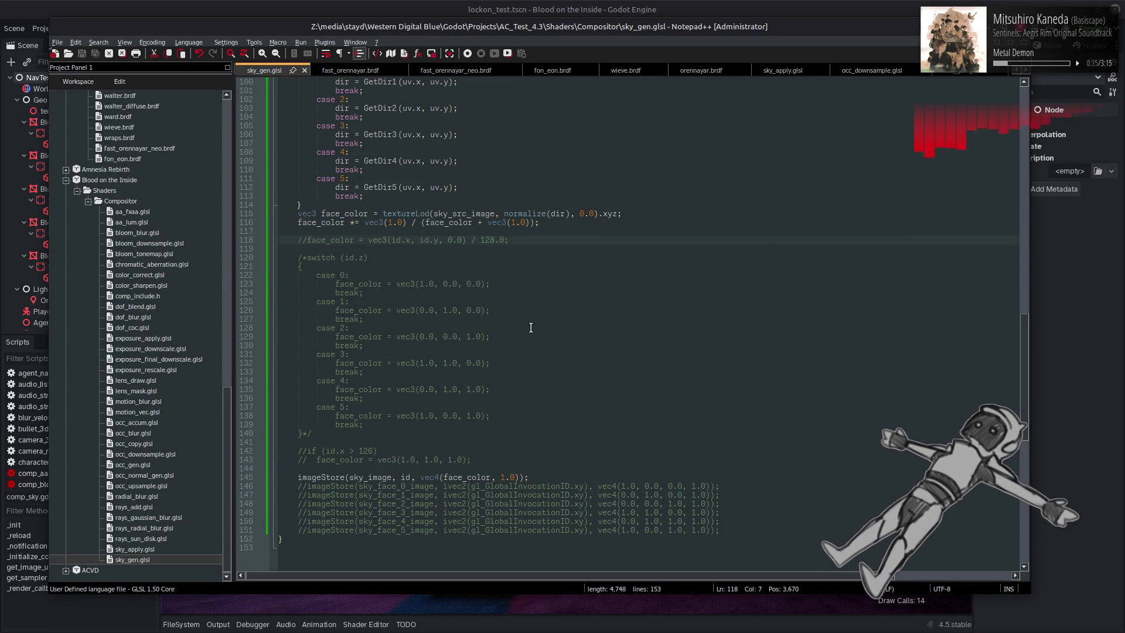
Try mip level 1 in line 115's textureLod sky lookup, save, and view it in Godot
click(583, 214)
double_click(584, 214)
text(1)
key(ctrl+s)
key(alt+Tab)
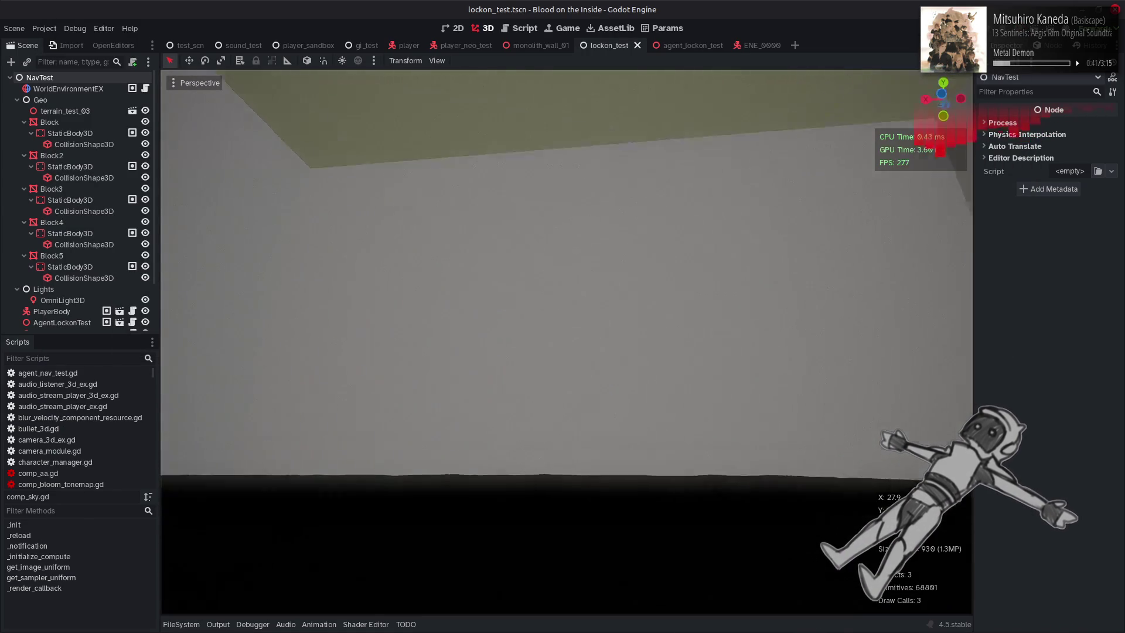
Restore the textureLod mip level to 0.0, save, and return to the comp_sky.gd script
key(alt+Tab)
key(ctrl+z)
key(ctrl+s)
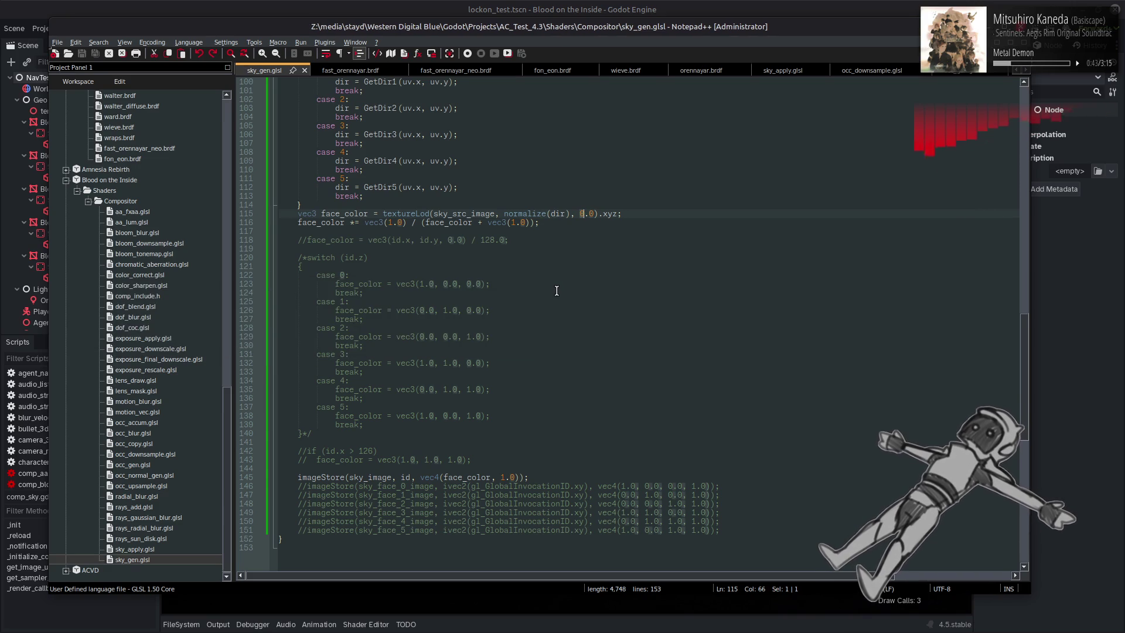
key(alt+Tab)
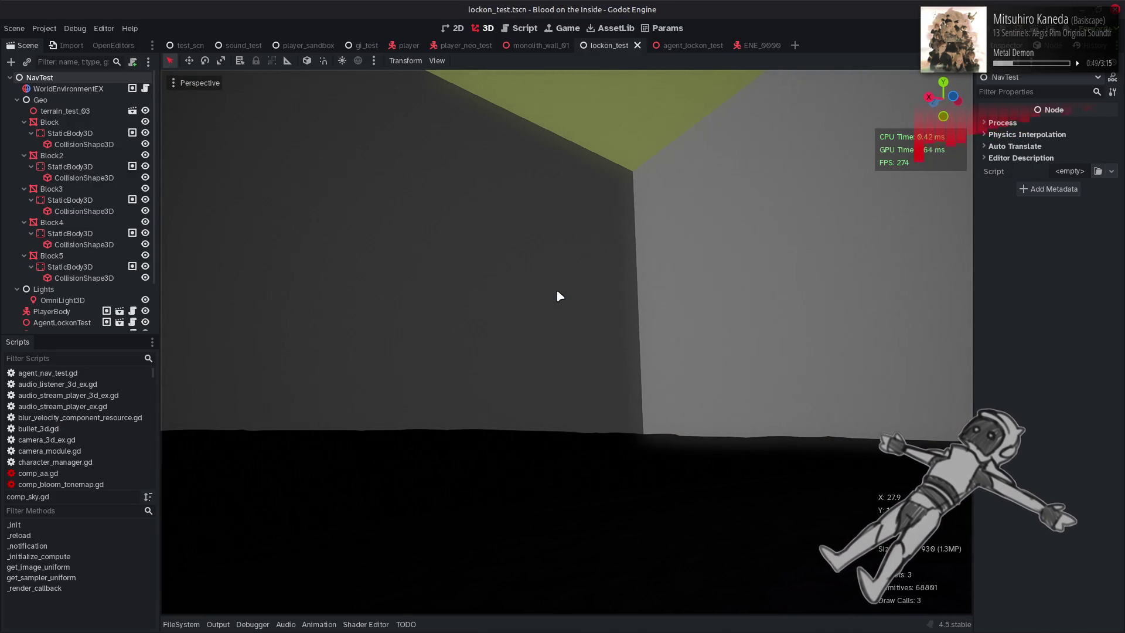
key(alt+Tab)
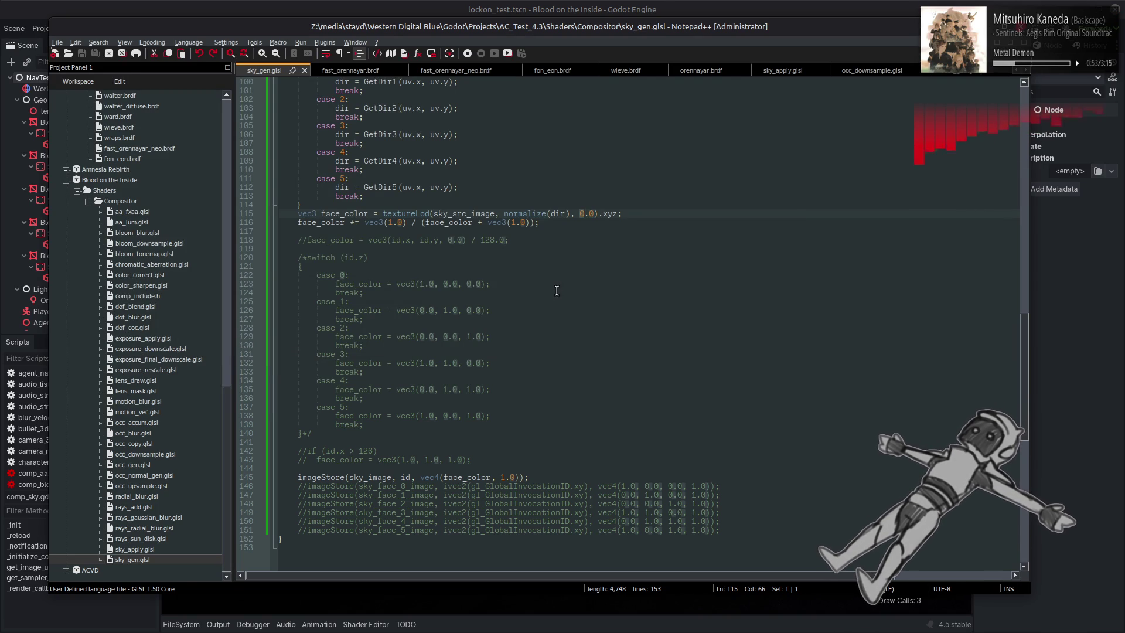
click(509, 5)
click(523, 29)
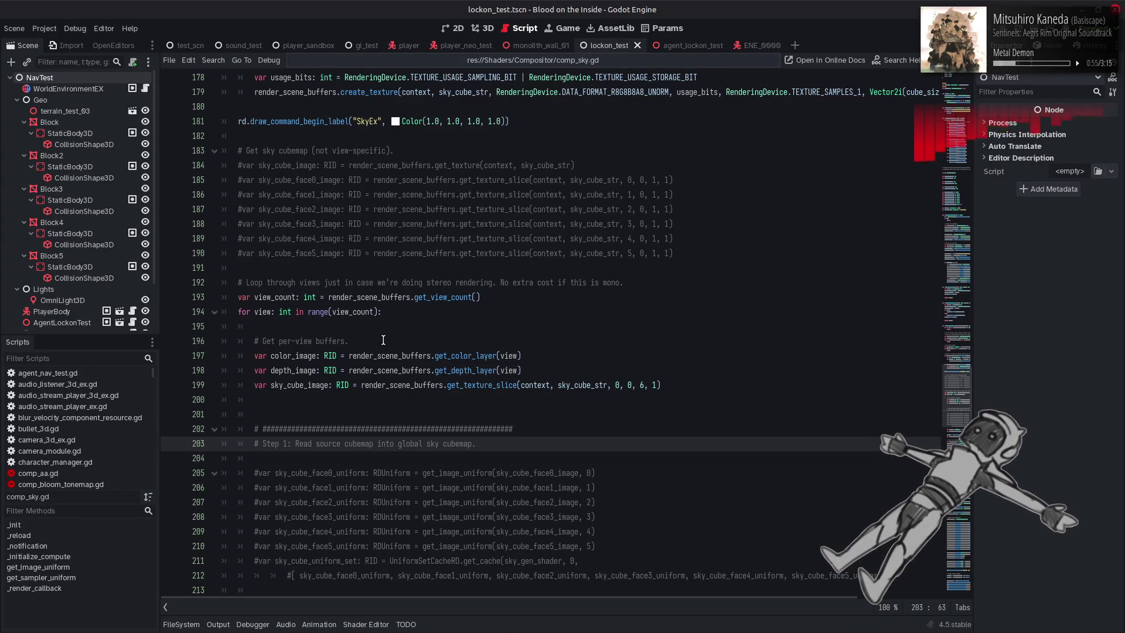
Replace sky_cube_image with sky_cube_source in line 261's sampler uniform and view the 3D scene
double_click(573, 384)
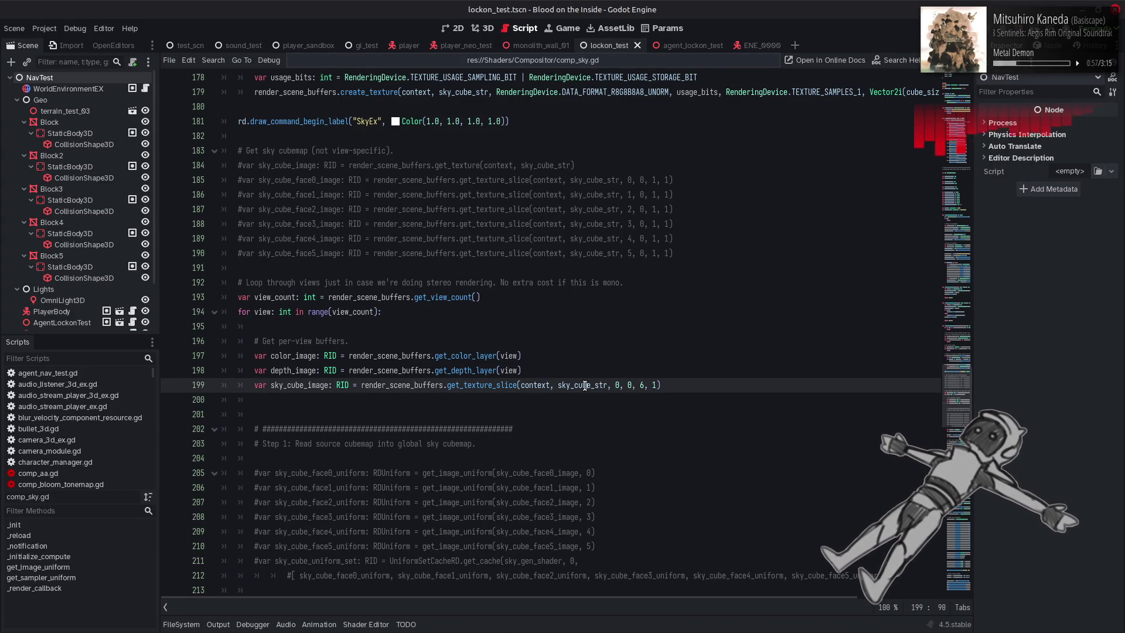
scroll(439, 393, up, 6)
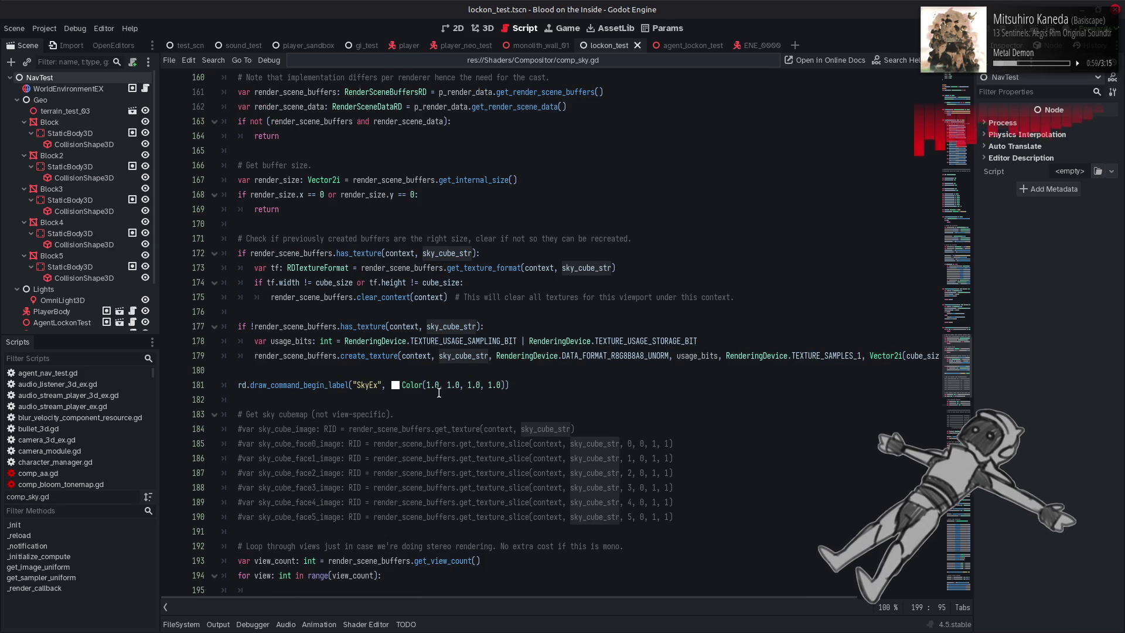
scroll(439, 392, down, 13)
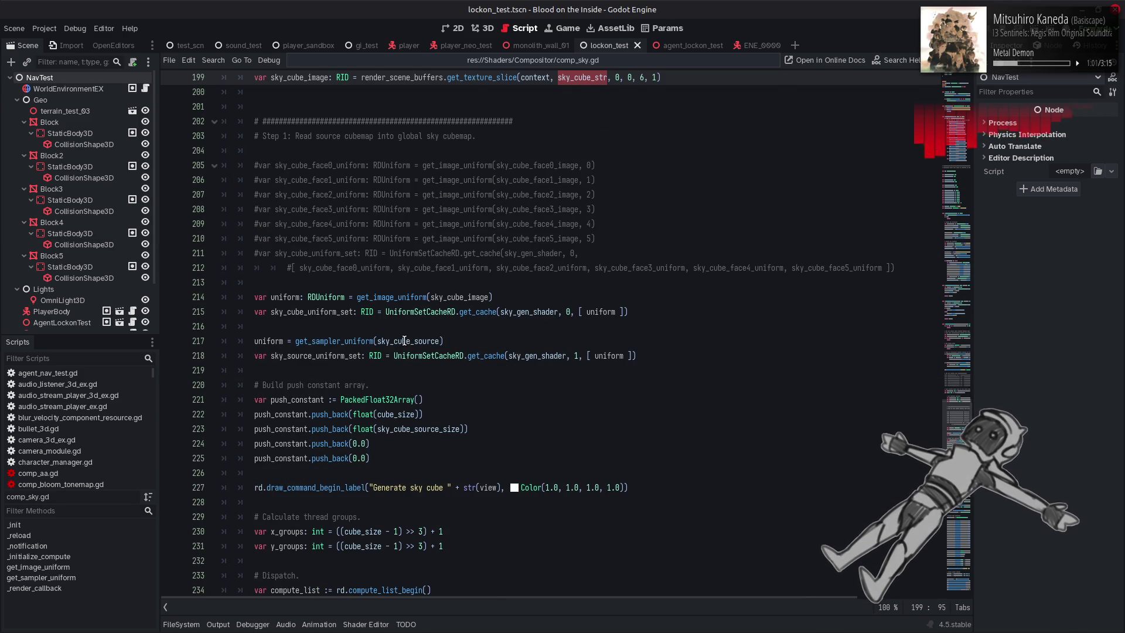
double_click(404, 341)
key(ctrl+c)
scroll(474, 348, down, 6)
scroll(474, 348, down, 9)
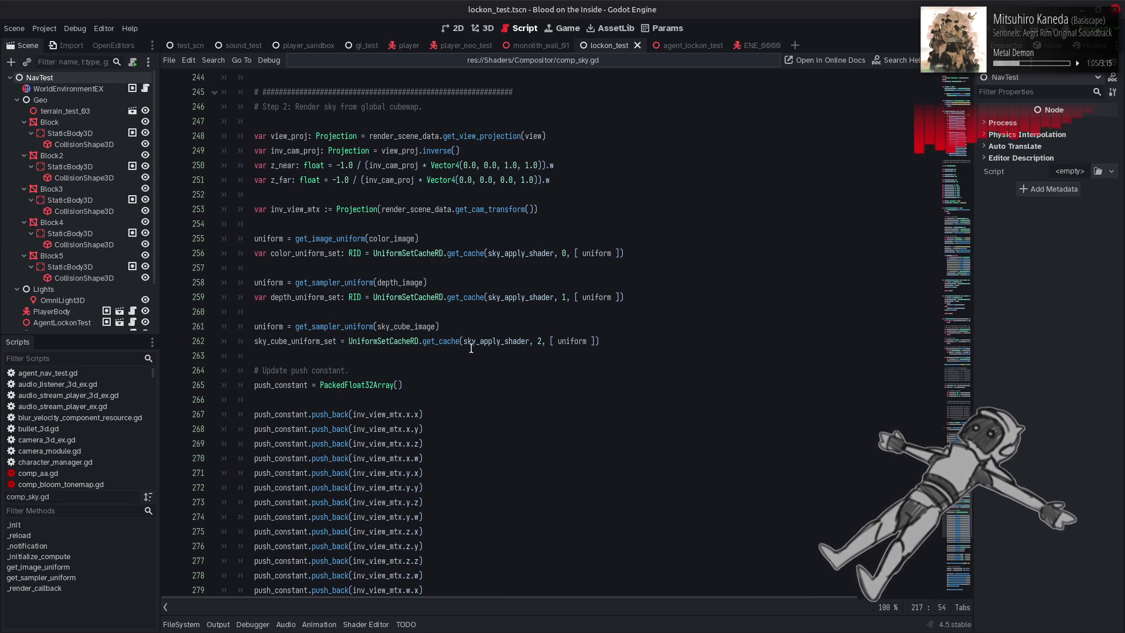
double_click(420, 326)
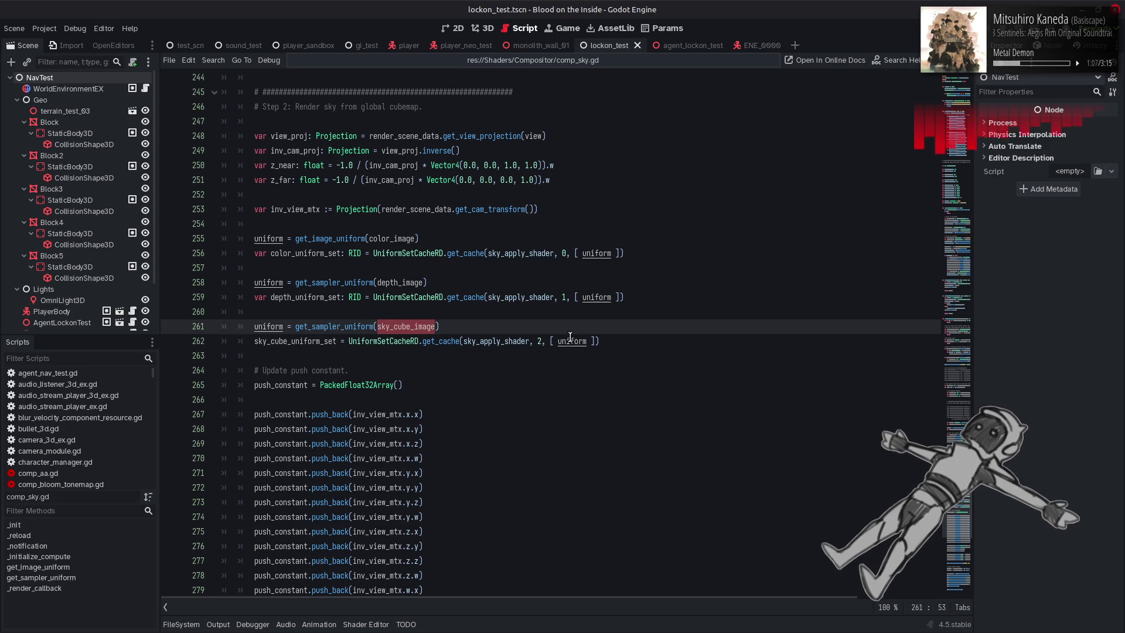
key(ctrl+v)
click(546, 324)
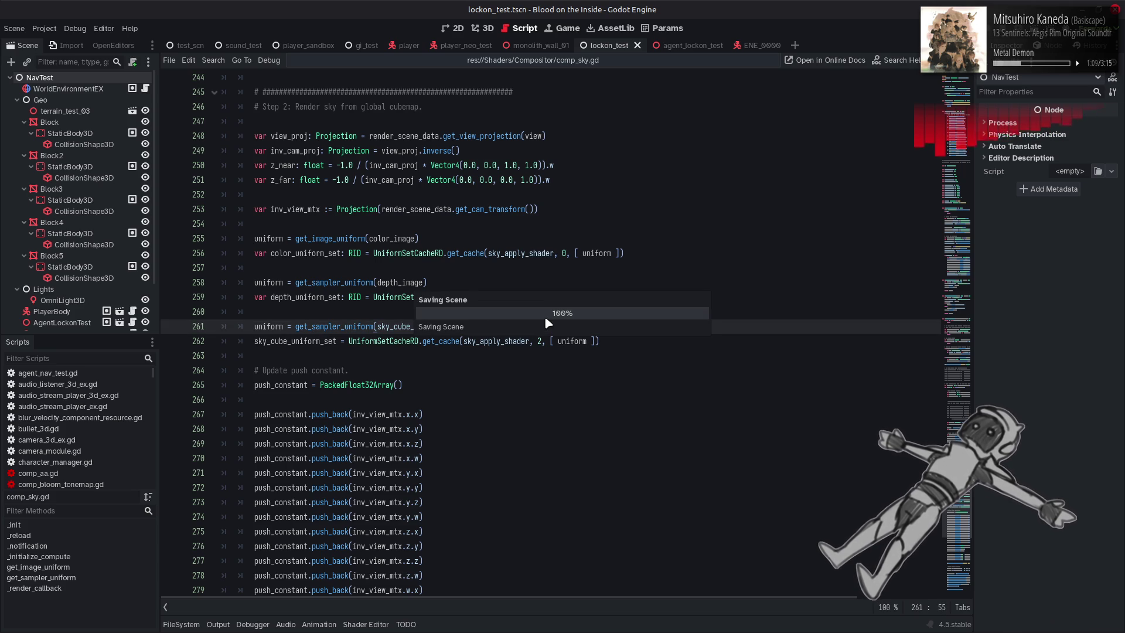
click(484, 28)
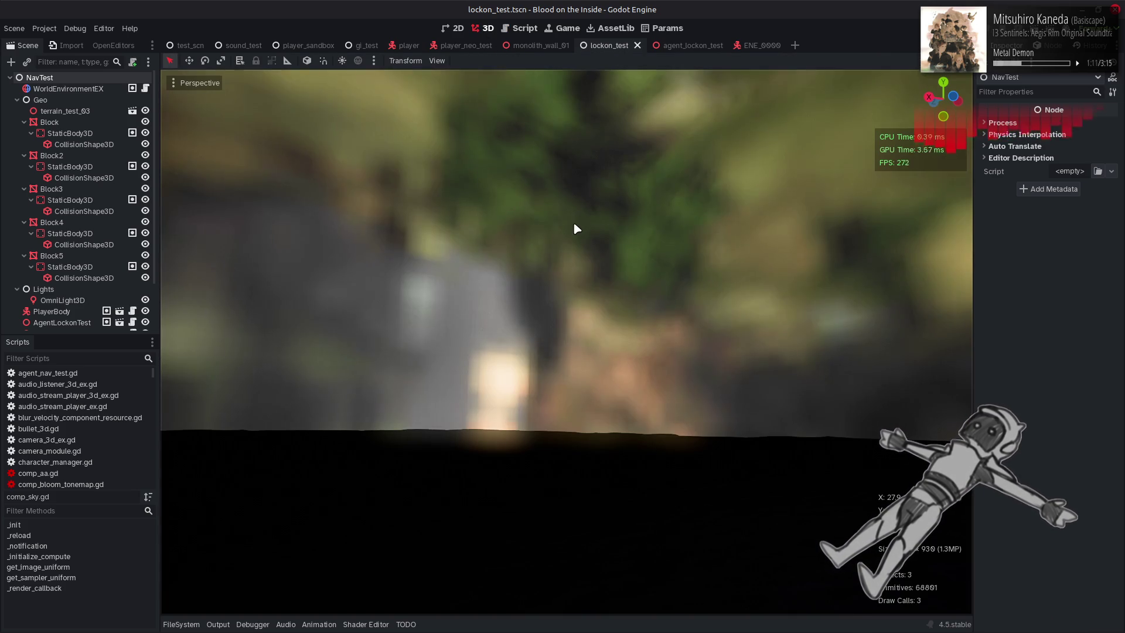
mouse_move(576, 229)
mouse_down()
mouse_move(481, 264)
mouse_move(576, 229)
mouse_up()
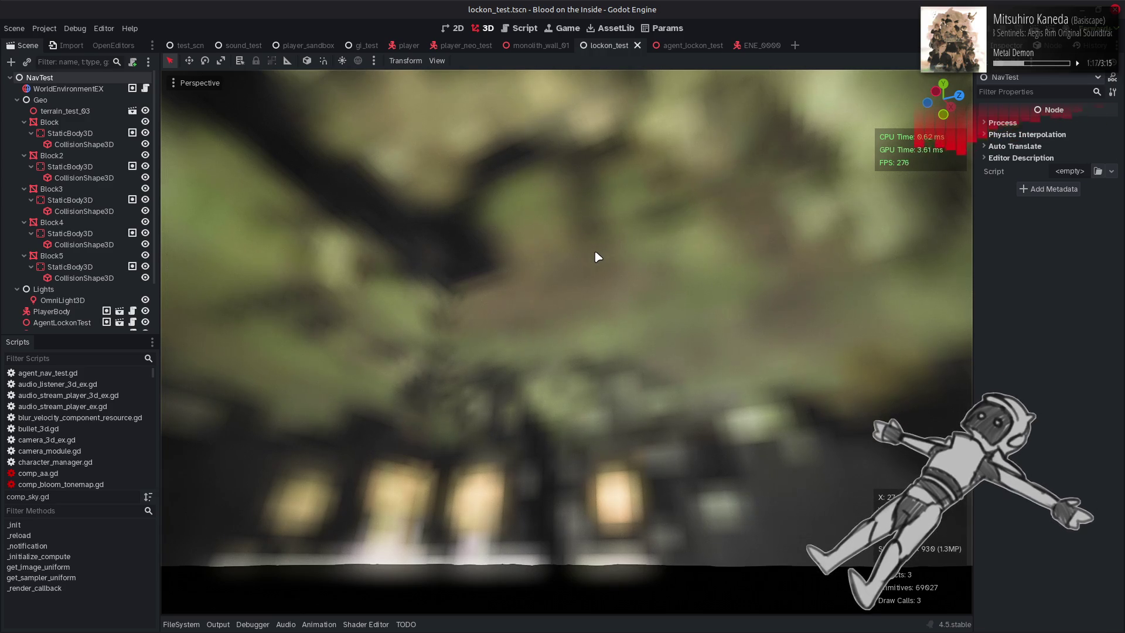
mouse_move(552, 302)
mouse_down()
mouse_move(553, 346)
mouse_move(586, 275)
mouse_move(604, 317)
mouse_move(642, 284)
mouse_move(621, 316)
mouse_up()
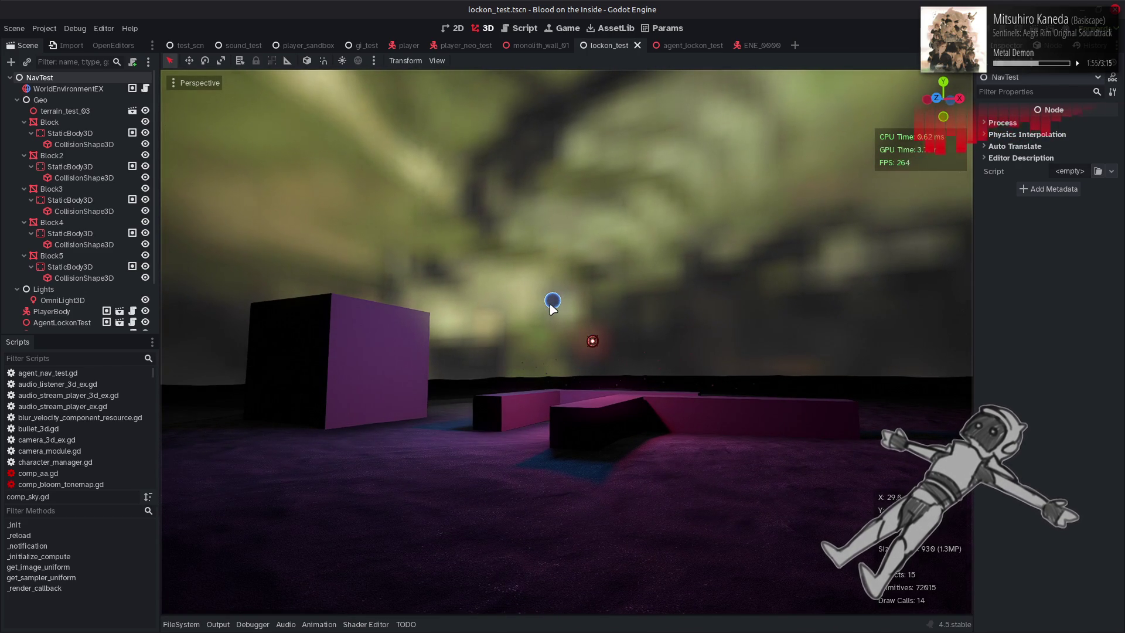
key(alt+Tab)
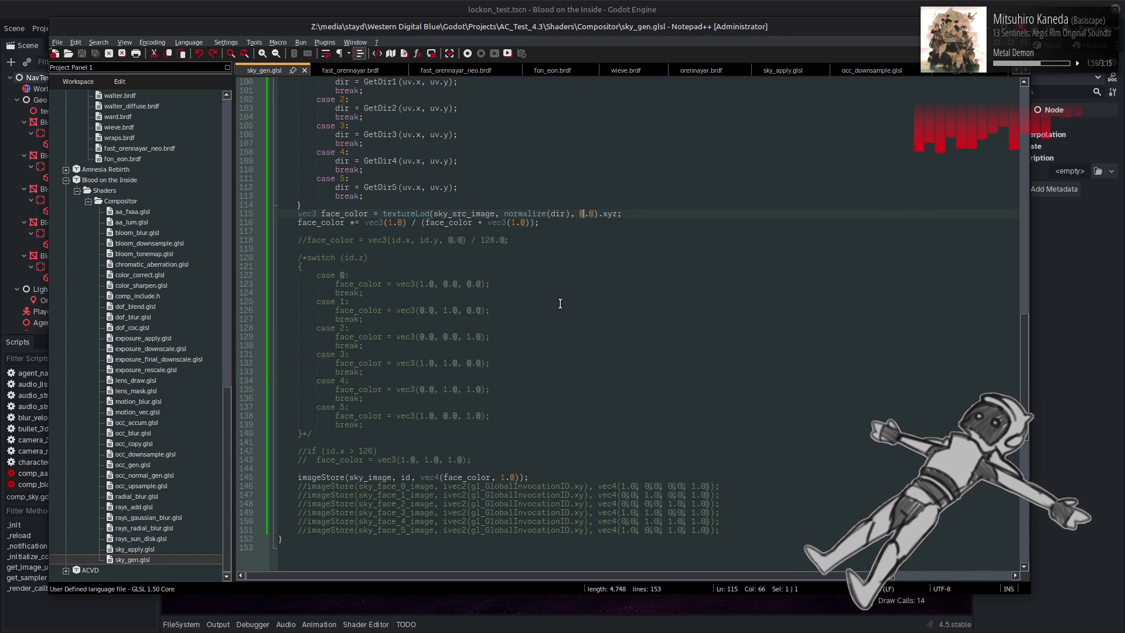
key(alt+Tab)
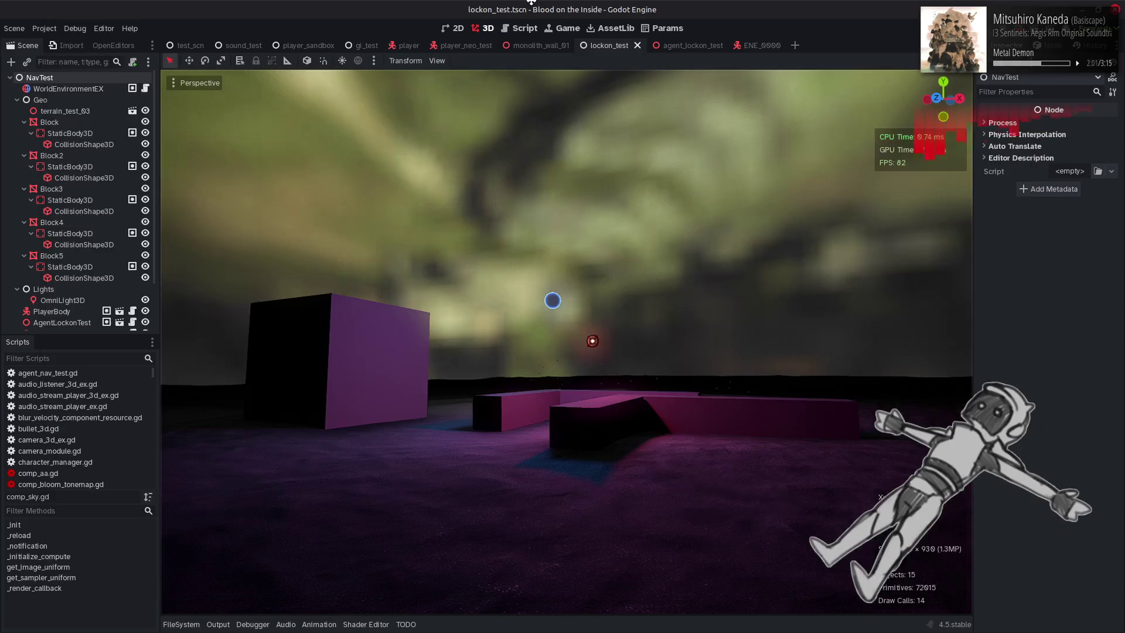
Scroll through comp_sky.gd's sky generation and apply compute passes, lines 199 to 259
click(505, 33)
click(567, 298)
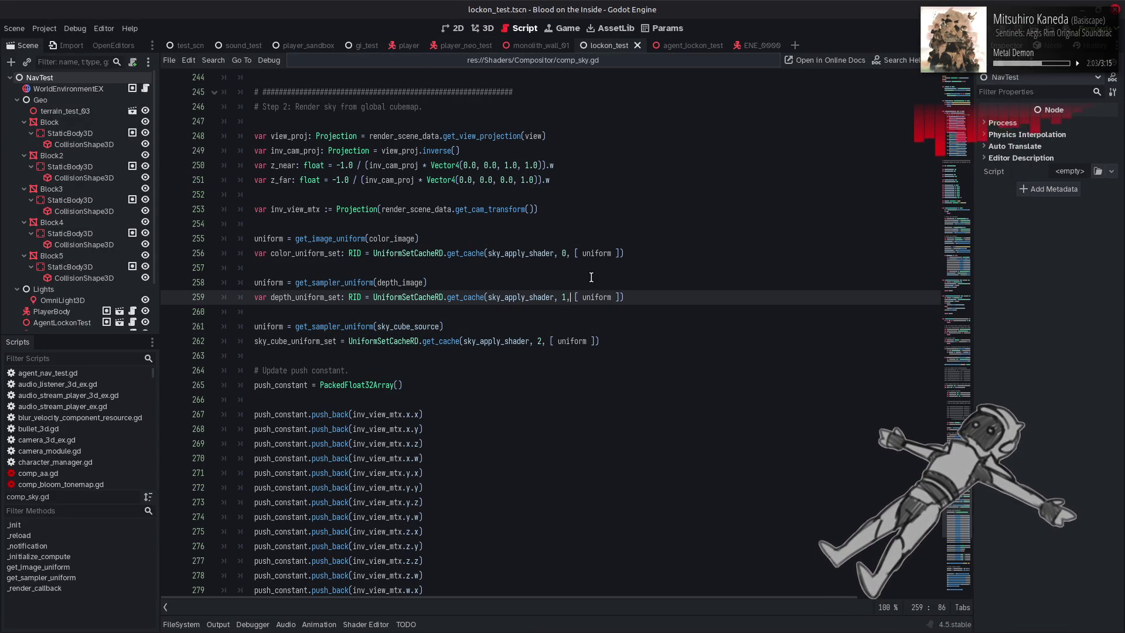
scroll(566, 287, up, 8)
scroll(565, 276, up, 10)
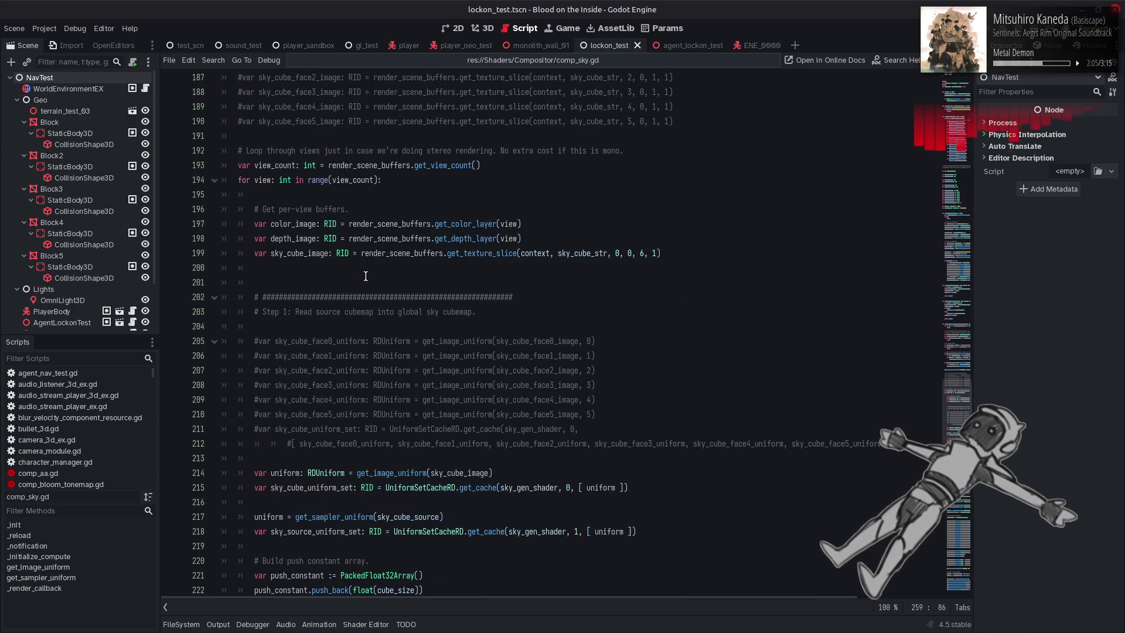
click(256, 253)
scroll(256, 254, up, 4)
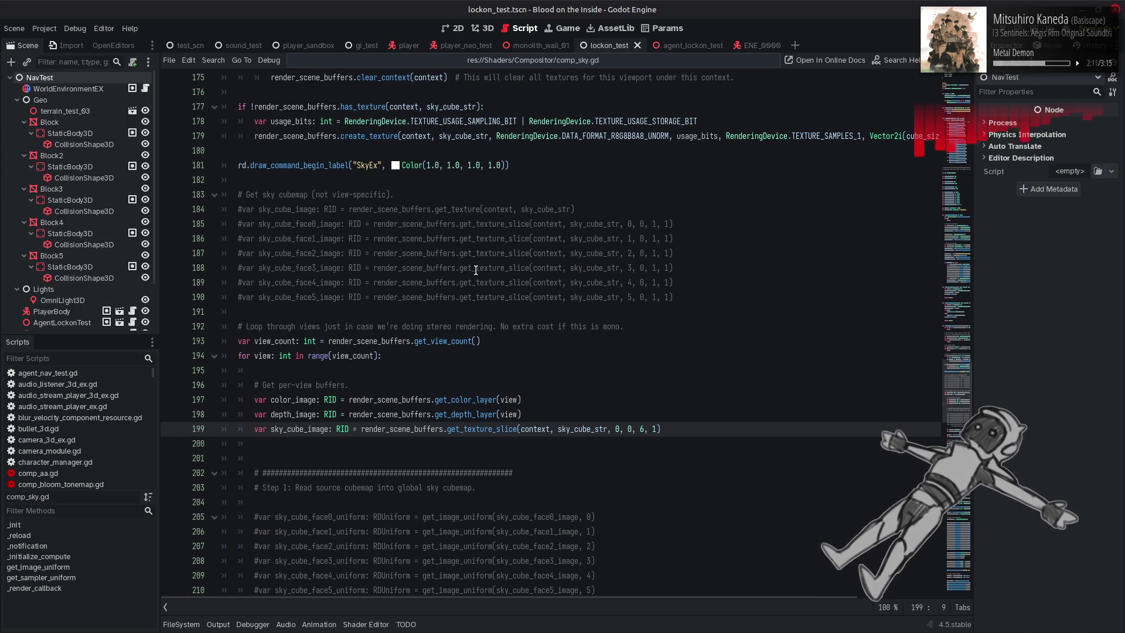
scroll(475, 271, down, 6)
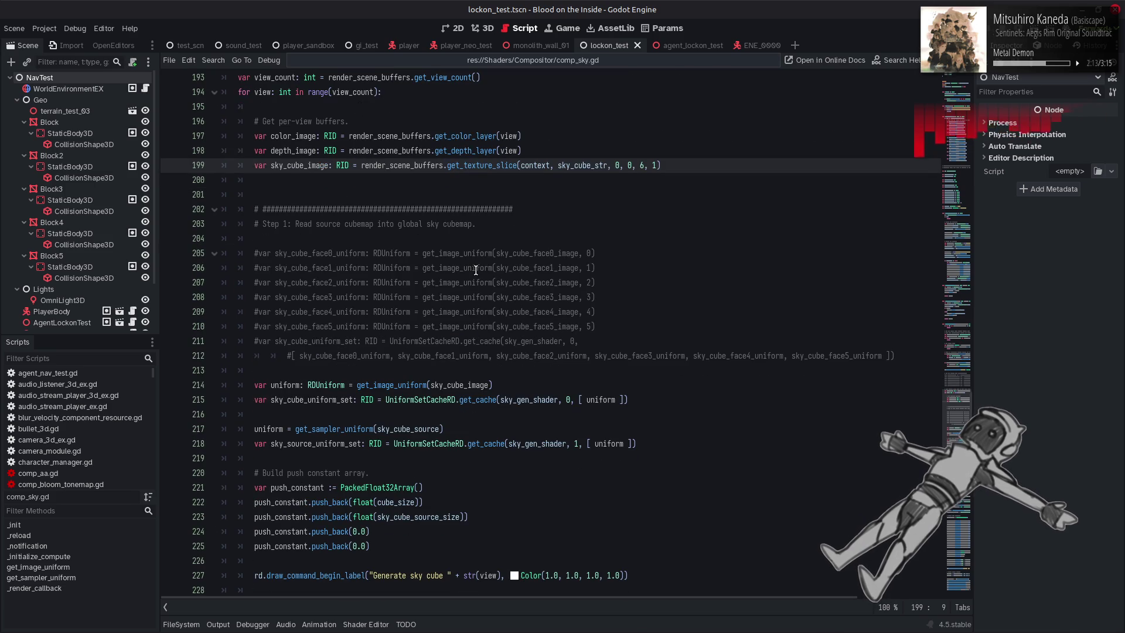
scroll(476, 270, down, 13)
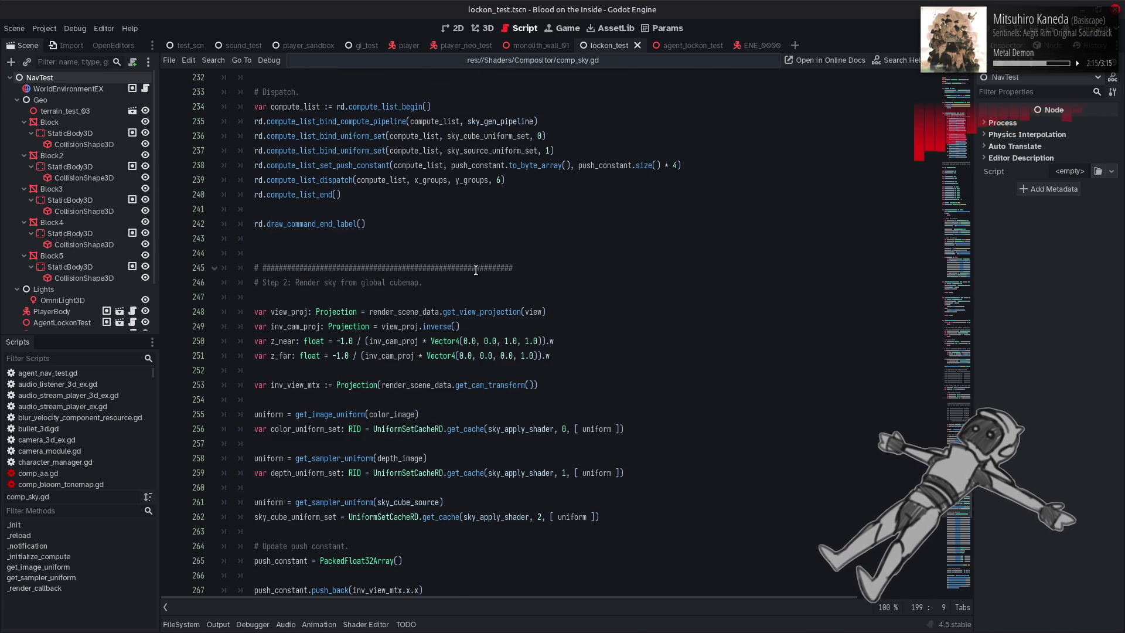
scroll(476, 270, down, 15)
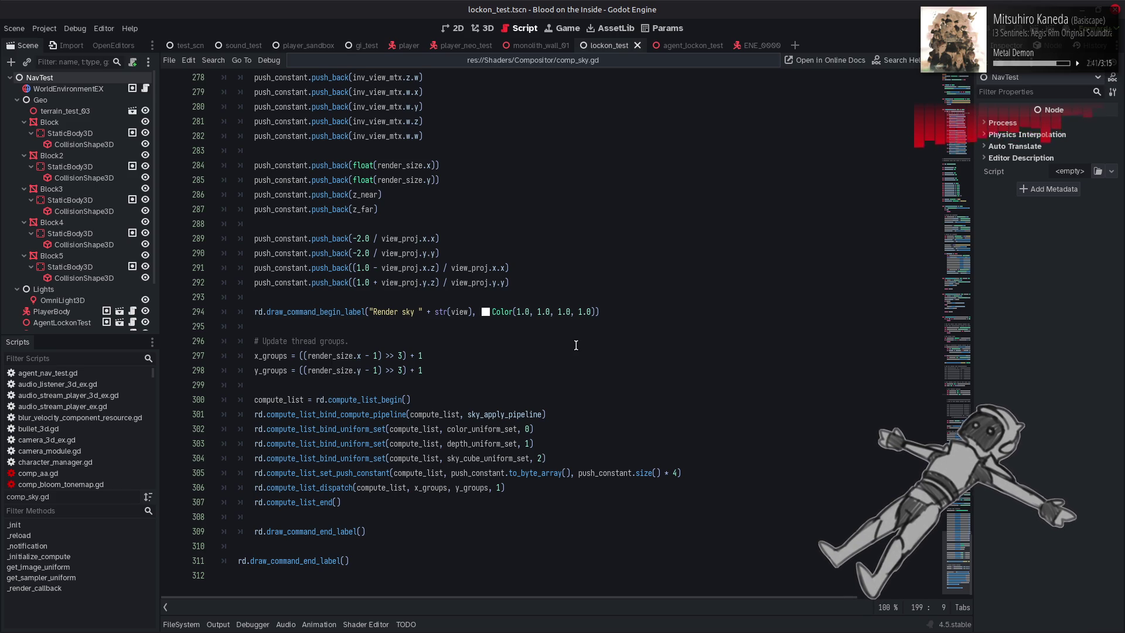
scroll(576, 346, up, 12)
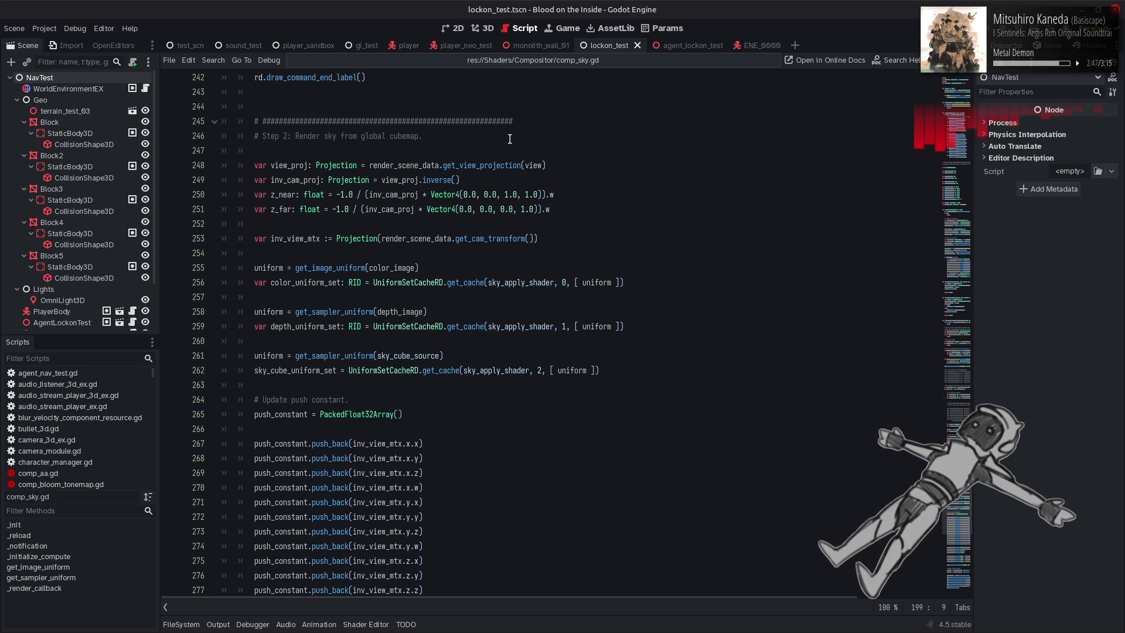
scroll(76, 434, down, 4)
key(alt+Tab)
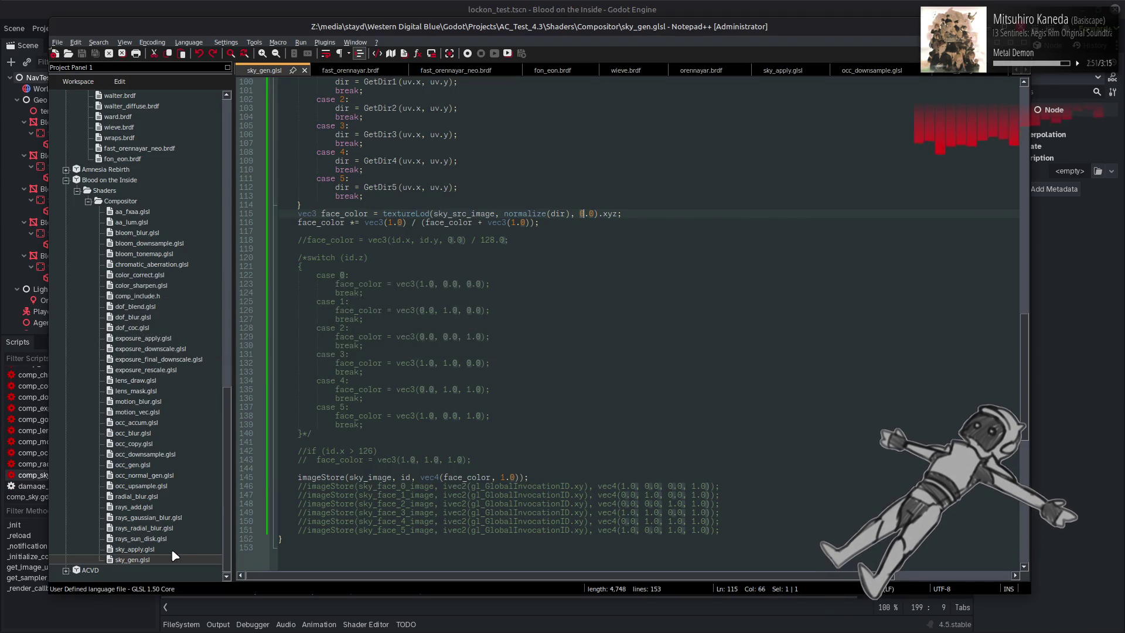
Open sky_apply.glsl and try making line 50 output world_eye, then undo it
double_click(170, 549)
key(Down)
key(Down)
key(Down)
key(End)
key(Left)
key(BackSpace)
key(BackSpace)
key(BackSpace)
key(ctrl+Left)
key(BackSpace)
key(BackSpace)
key(BackSpace)
key(ctrl+Right)
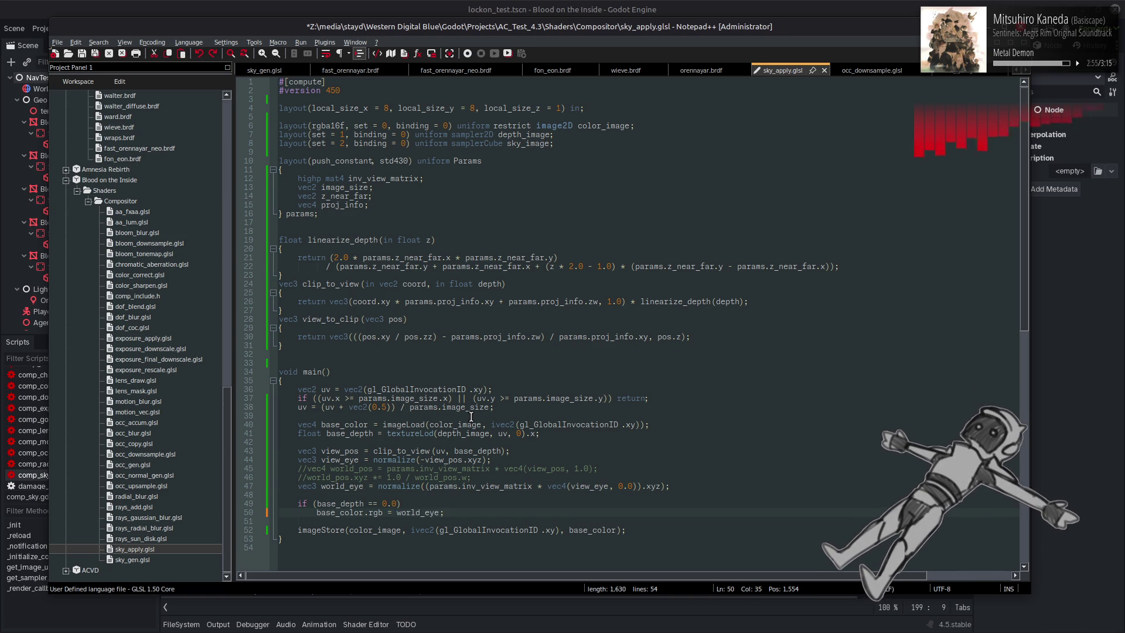
key(ctrl+z)
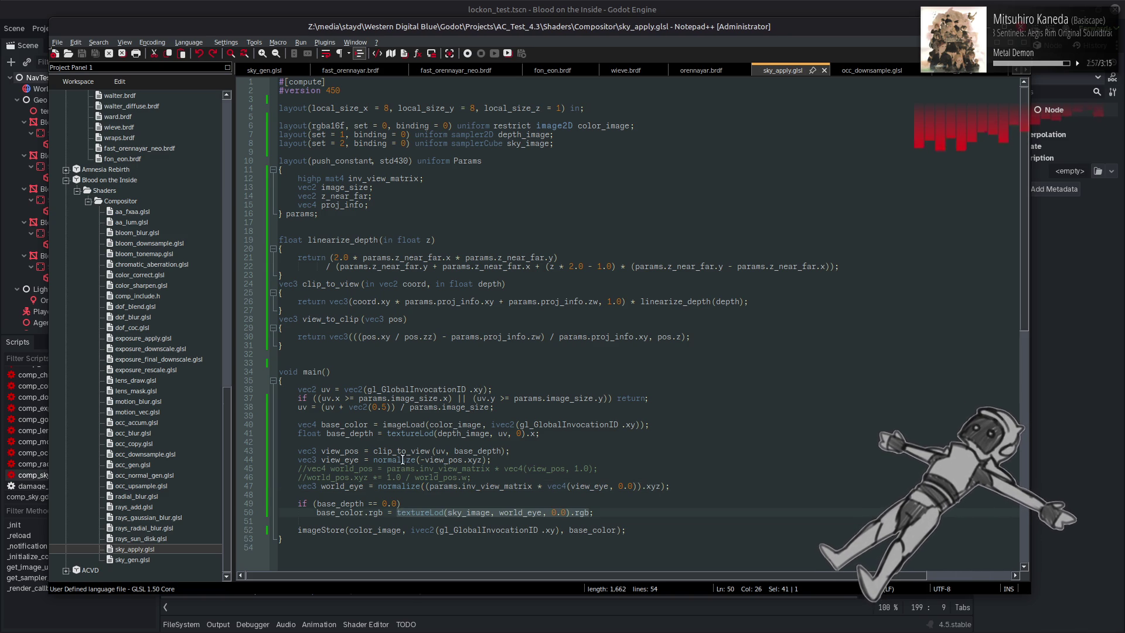
Delete the minus before view_pos on line 44, save, and view the sky in Godot's 3D scene
click(426, 459)
key(BackSpace)
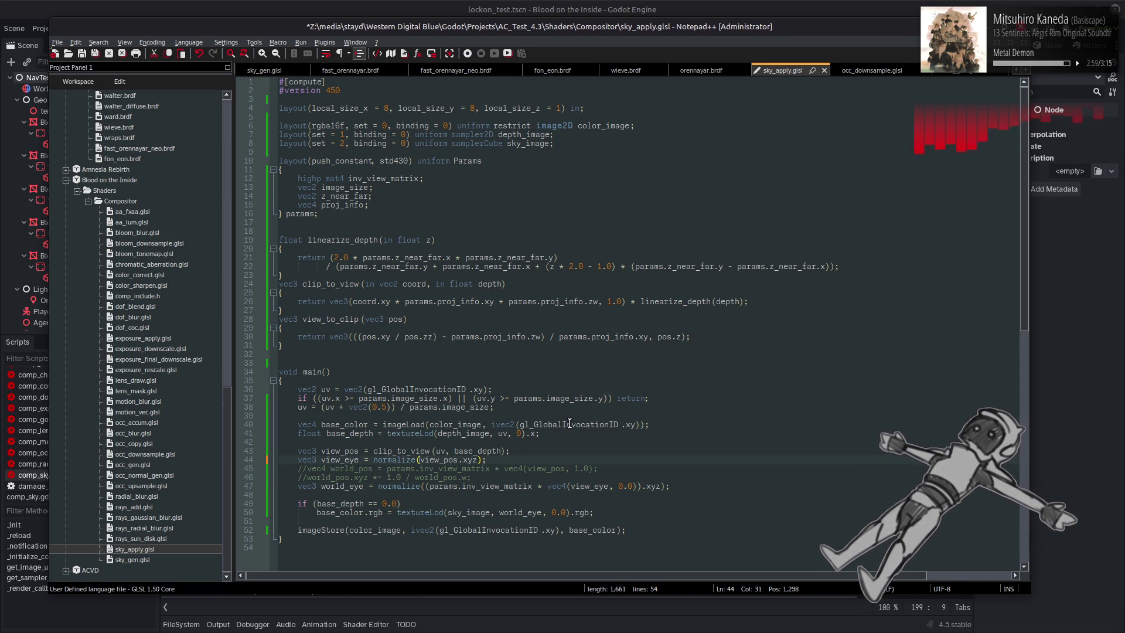
key(ctrl+s)
key(alt+Tab)
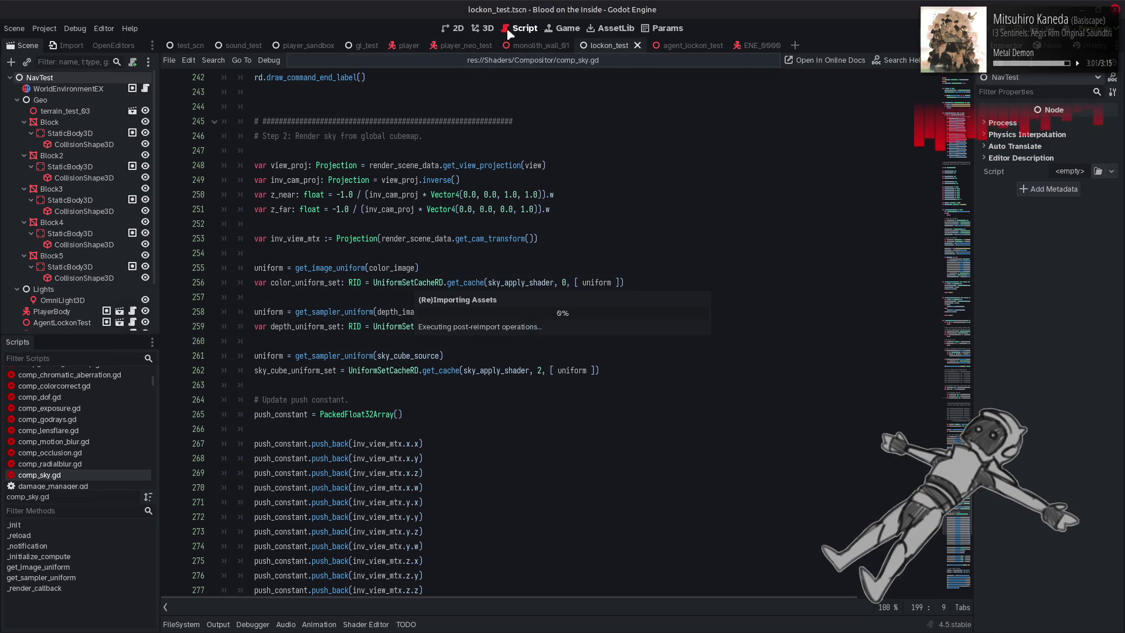
click(490, 31)
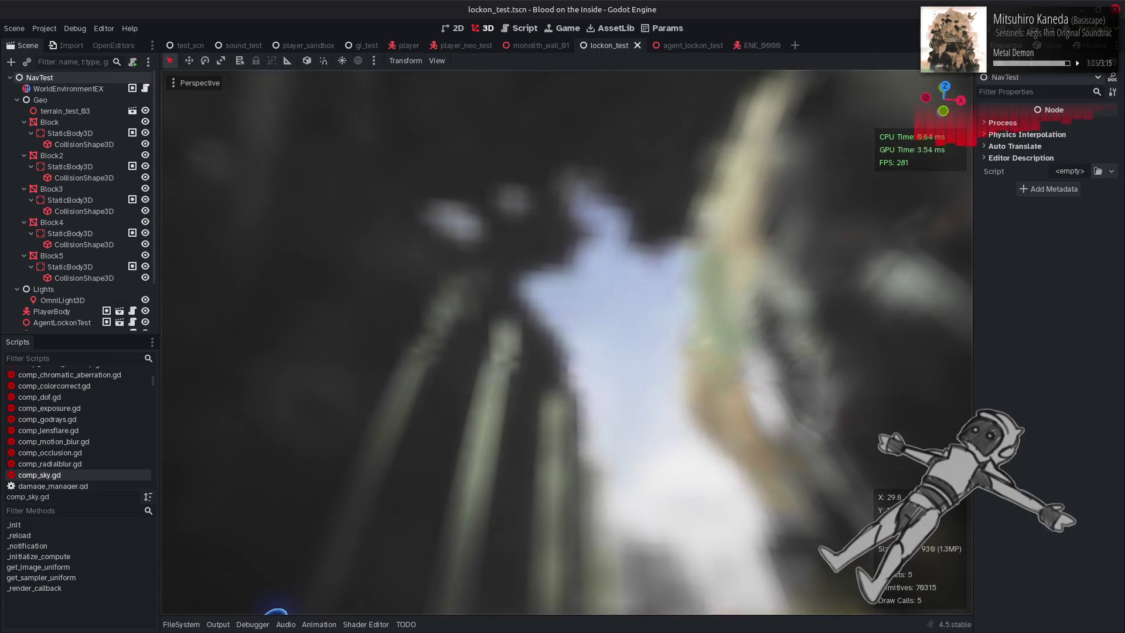
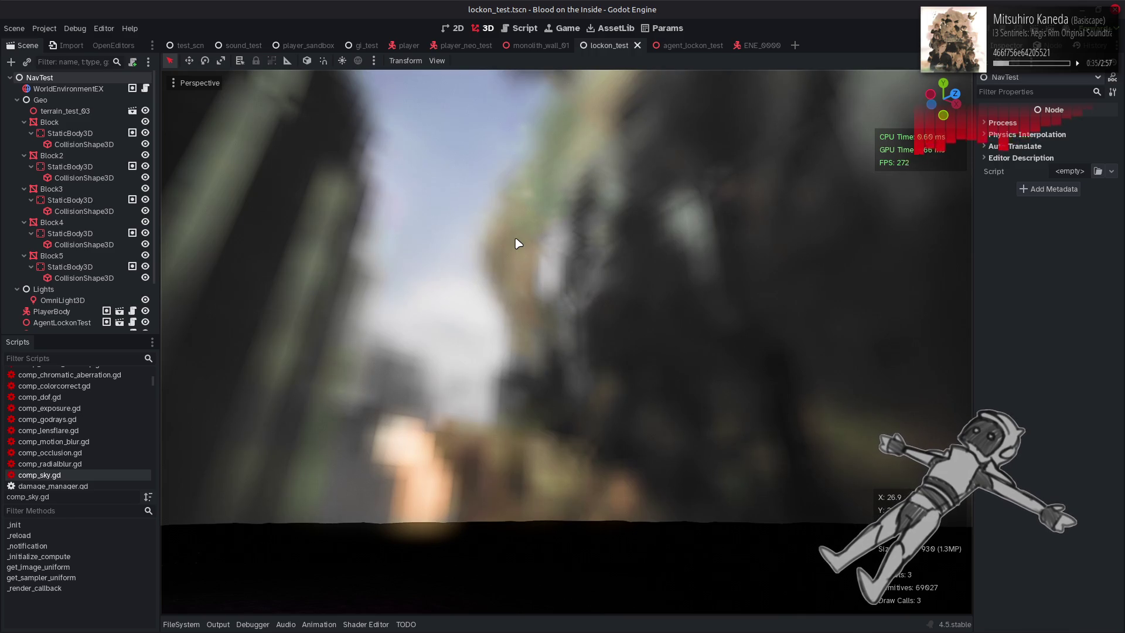
Glance at the sky_apply.glsl shader source, then bring up comp_sky.gd in the script editor
key(alt+Tab)
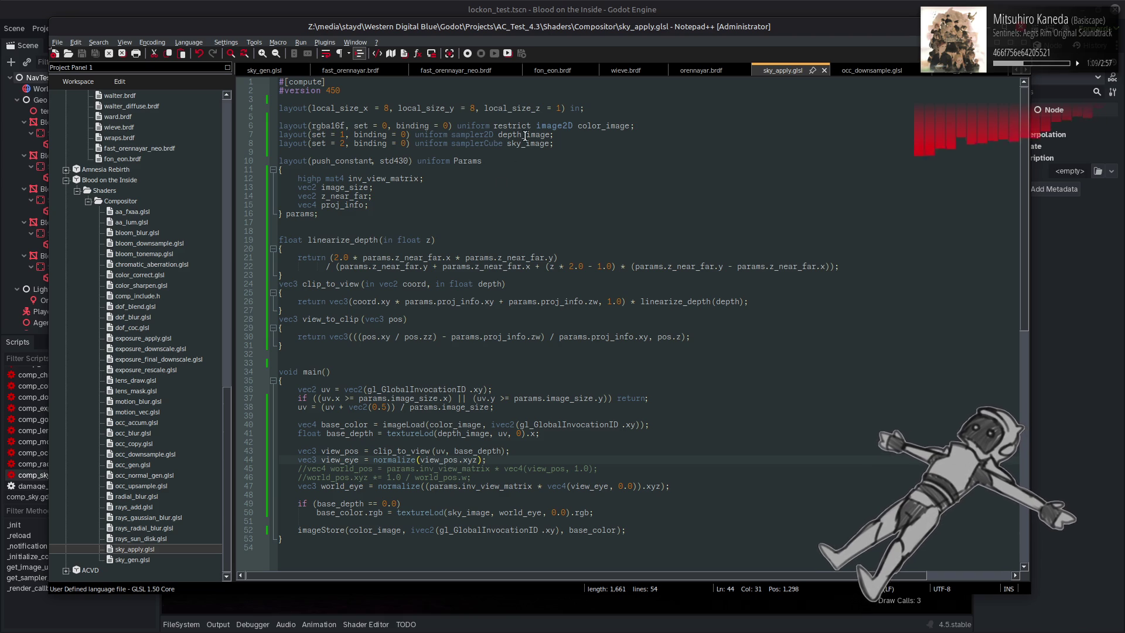
key(alt+Tab)
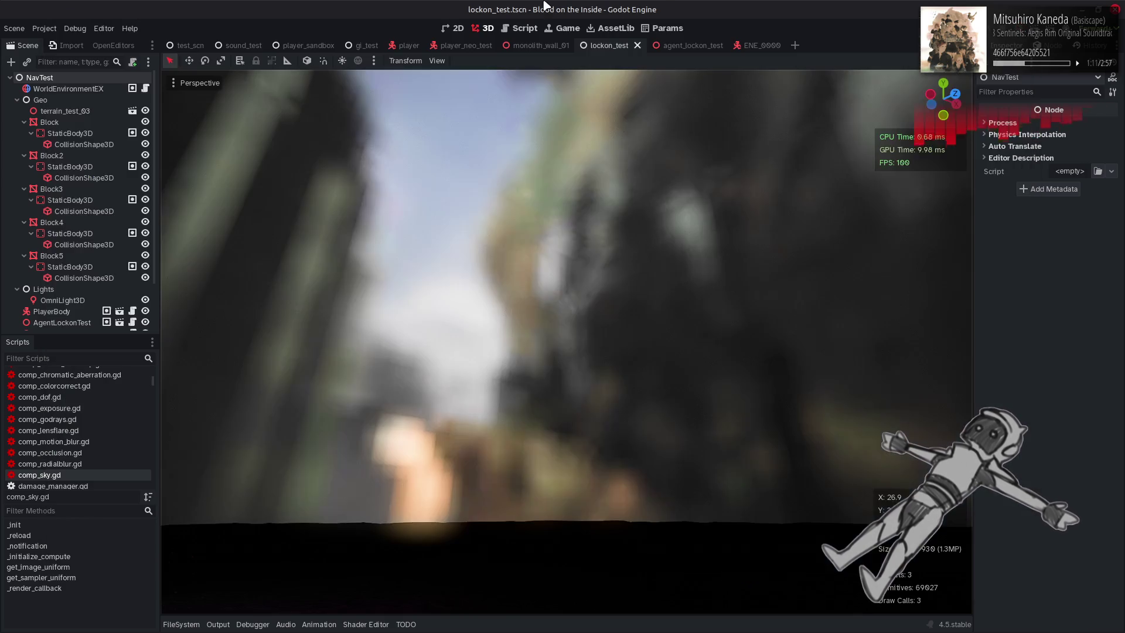
click(528, 45)
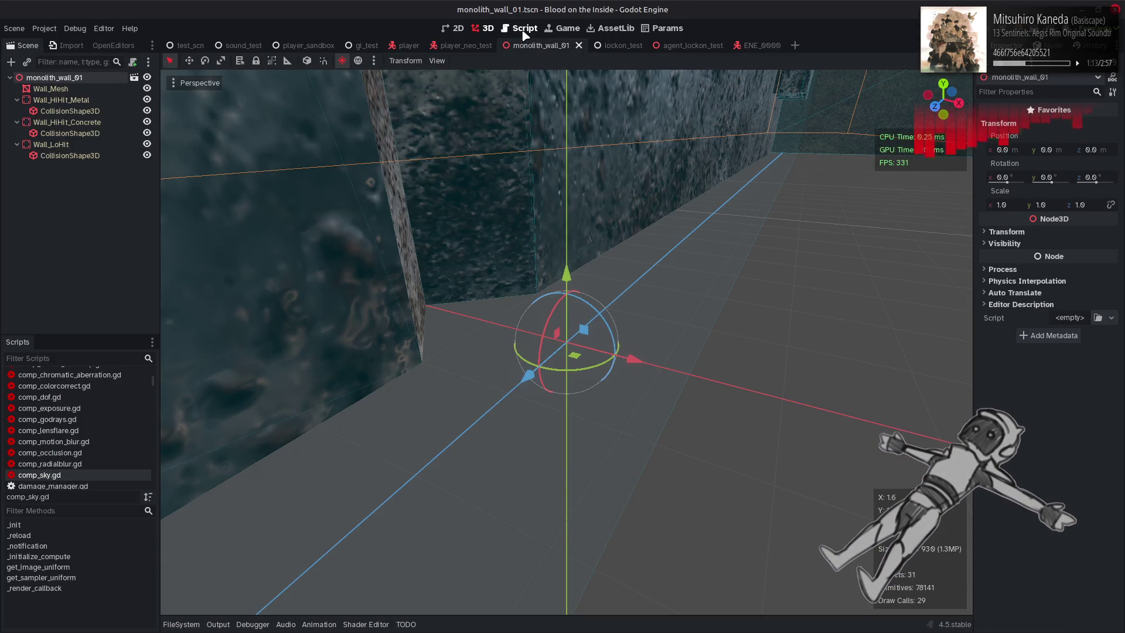
click(526, 29)
key(ctrl+Tab)
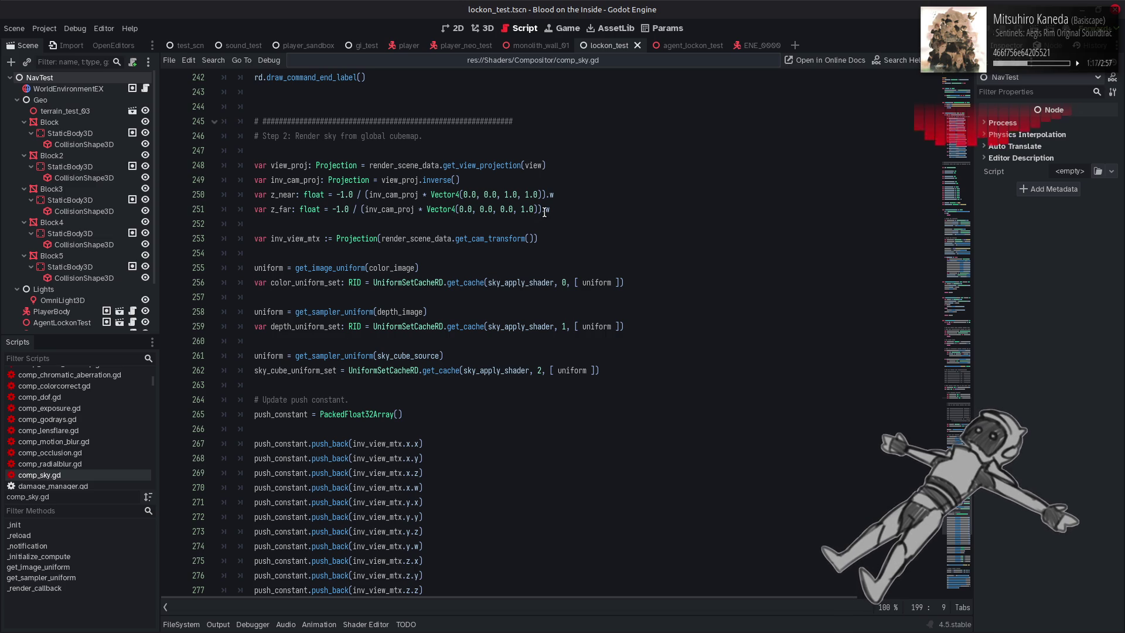
mouse_move(545, 212)
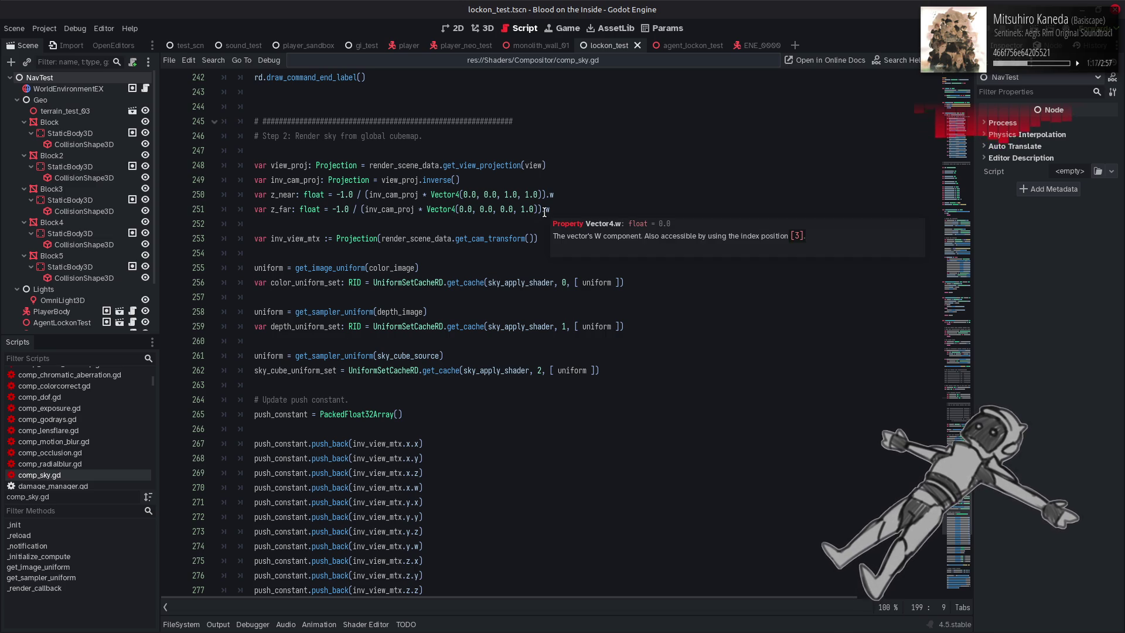
Replace sky_cube_source with sky_cube_image on line 261 via autocomplete, and check the 3D scene
click(644, 339)
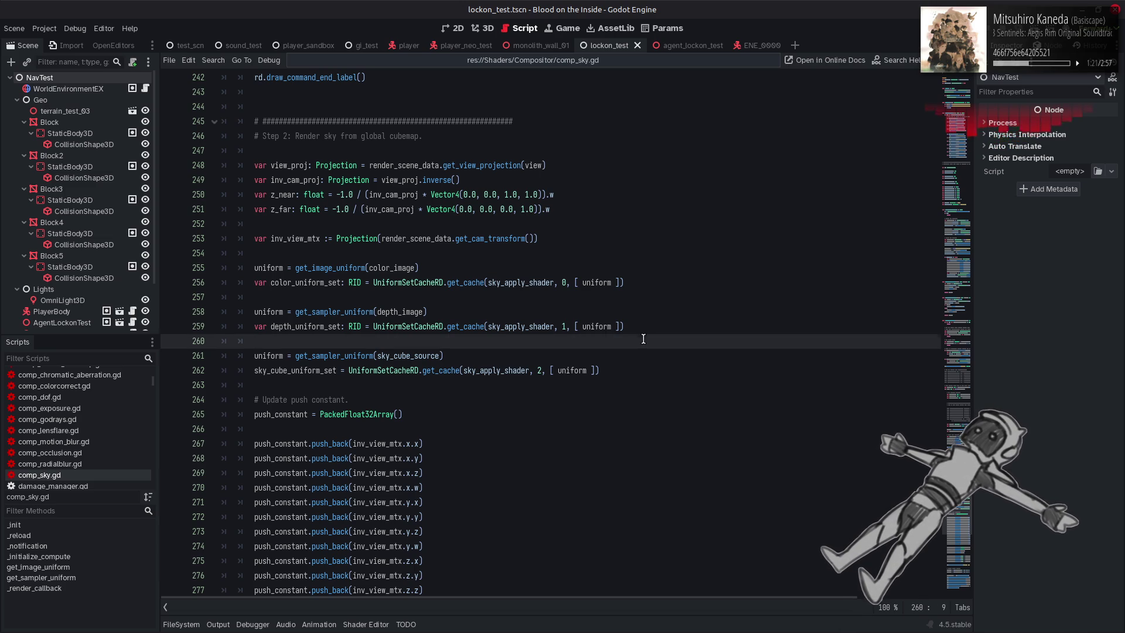
key(Down)
key(End)
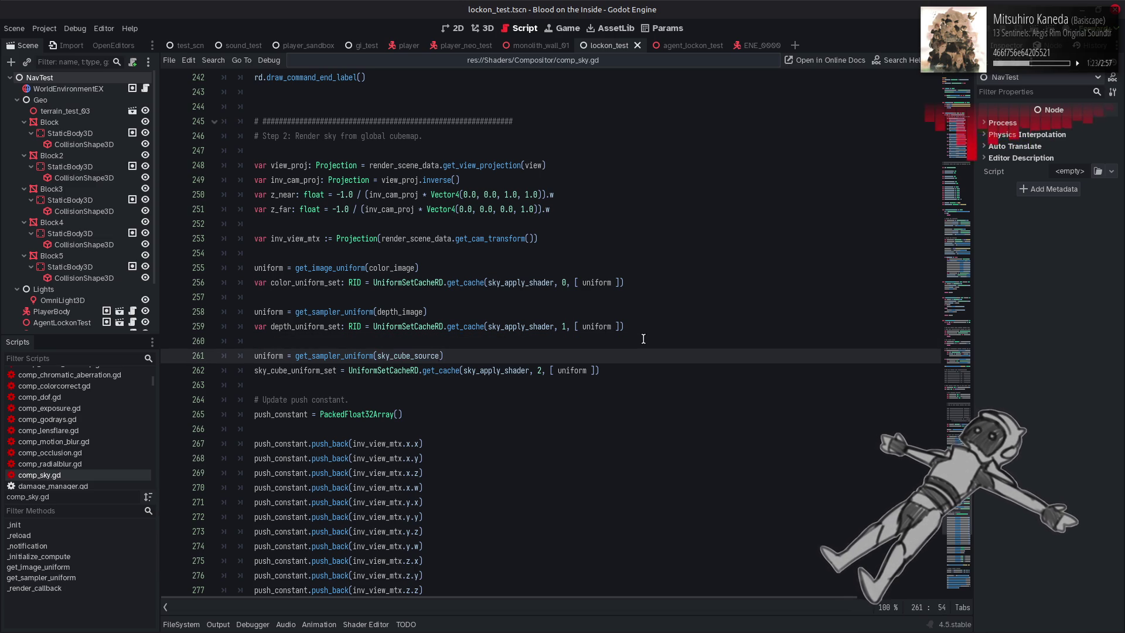
key(ctrl+space)
key(Return)
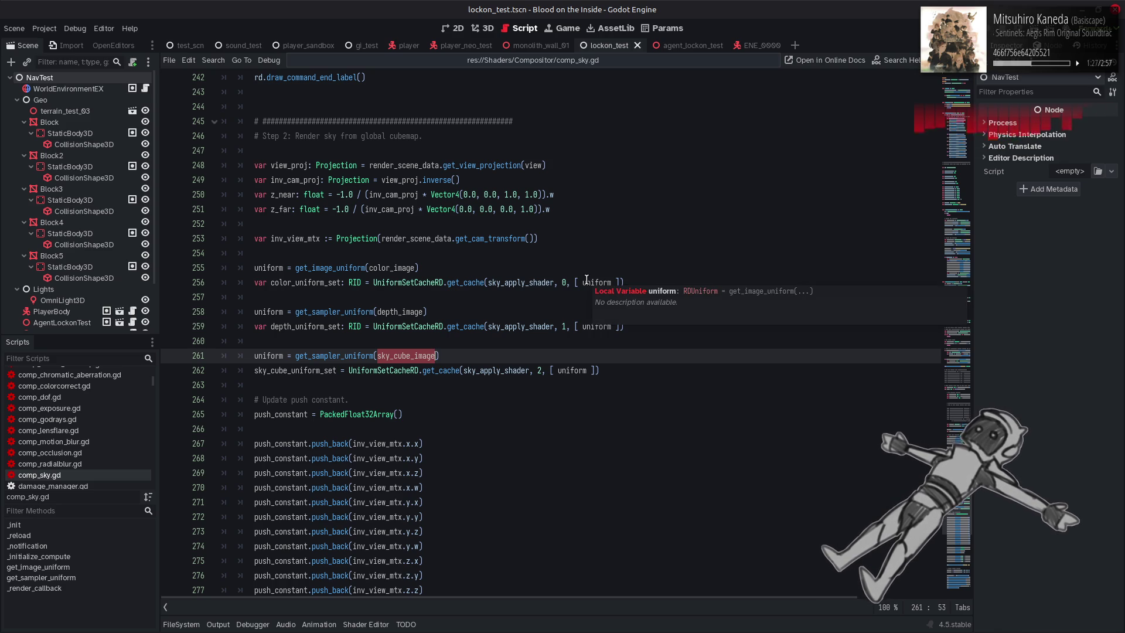
click(491, 29)
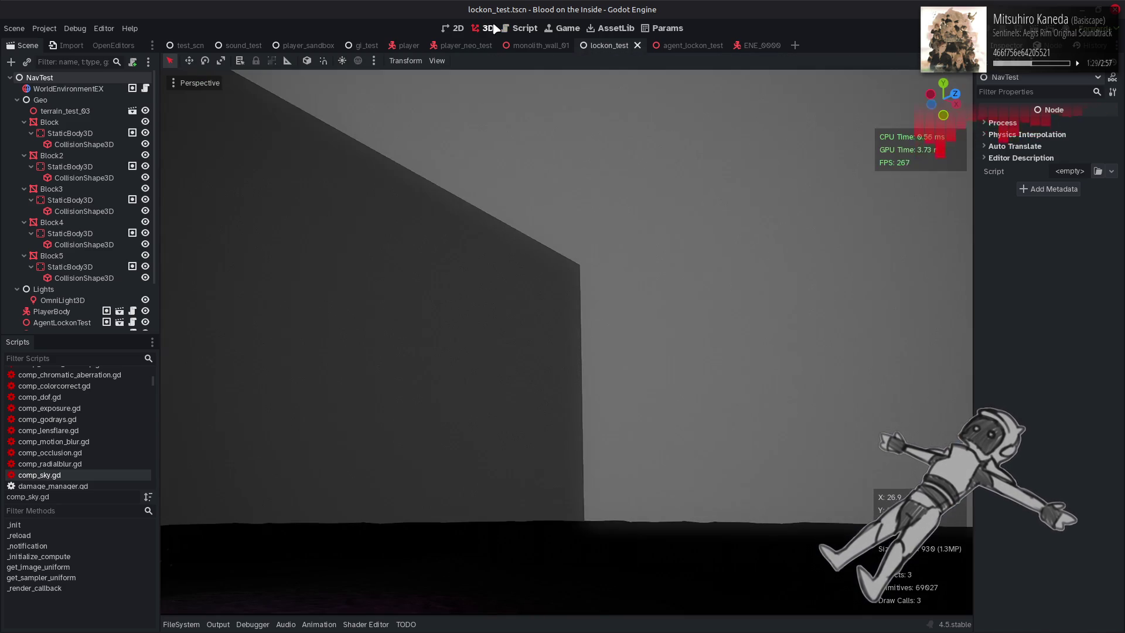
click(517, 28)
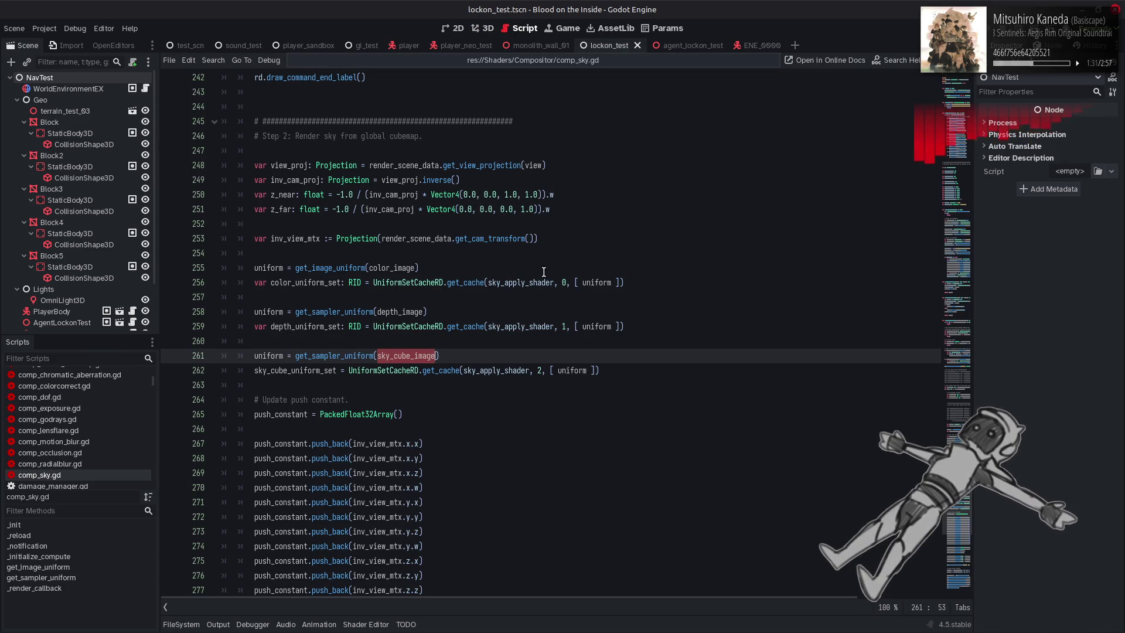
Scroll up through comp_sky.gd to the layered cubemap texture creation code
scroll(531, 280, up, 4)
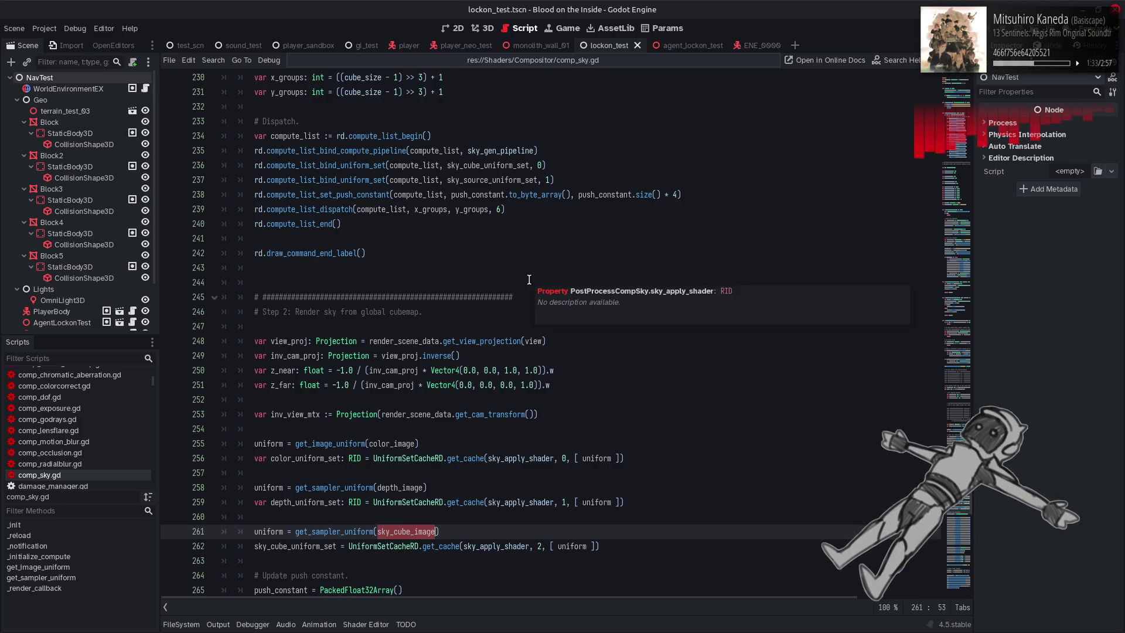
scroll(529, 279, up, 4)
scroll(529, 280, up, 4)
scroll(529, 280, up, 8)
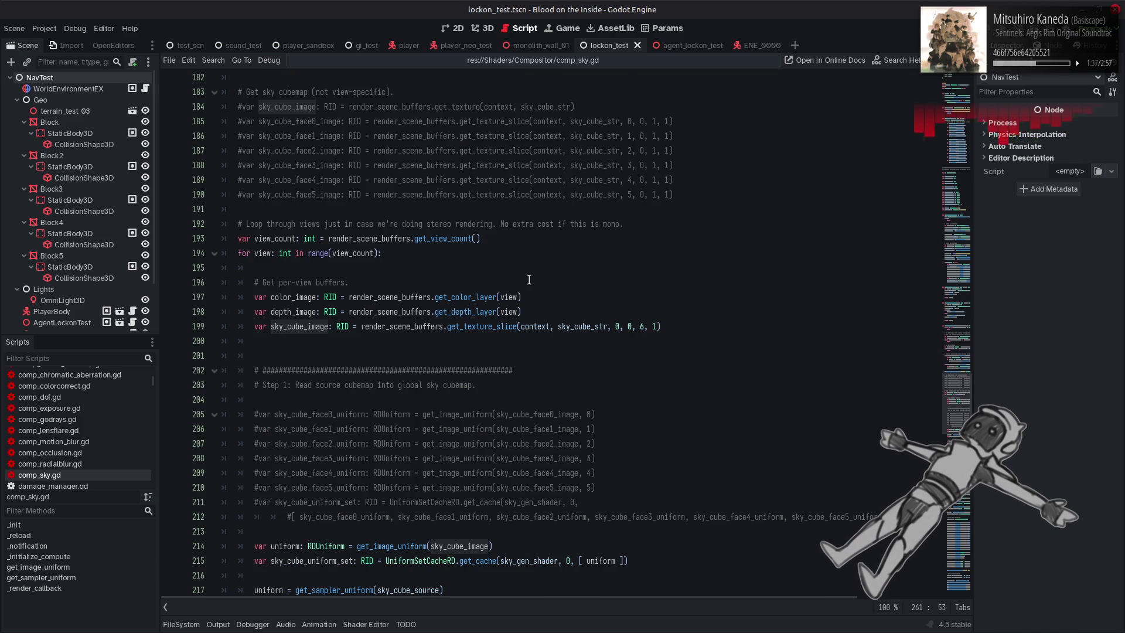
scroll(529, 280, up, 4)
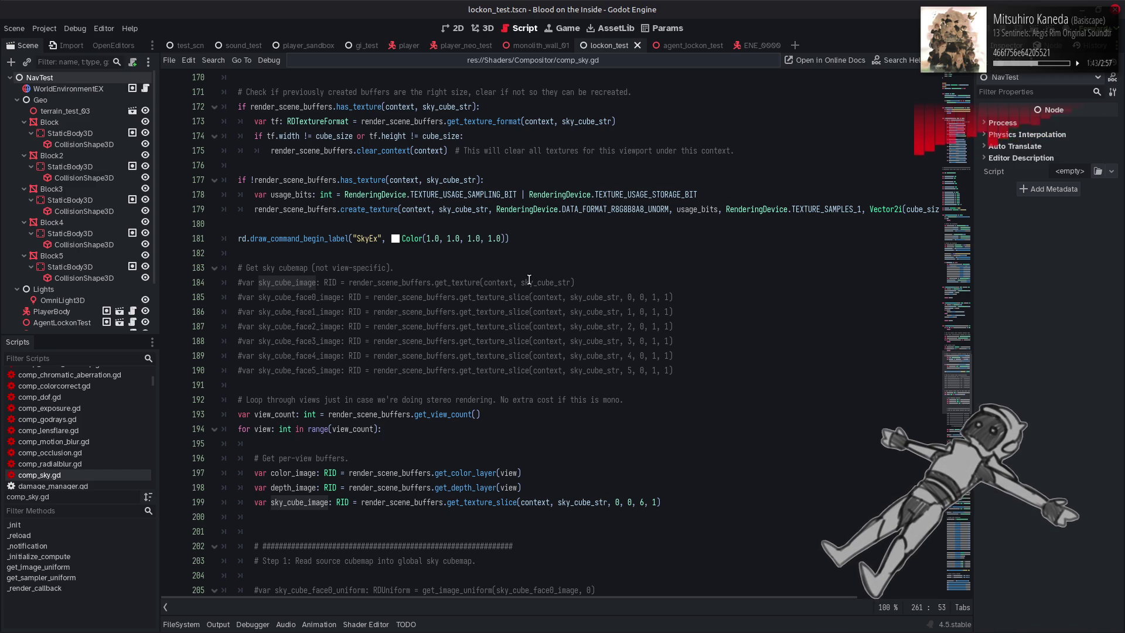
scroll(529, 280, up, 16)
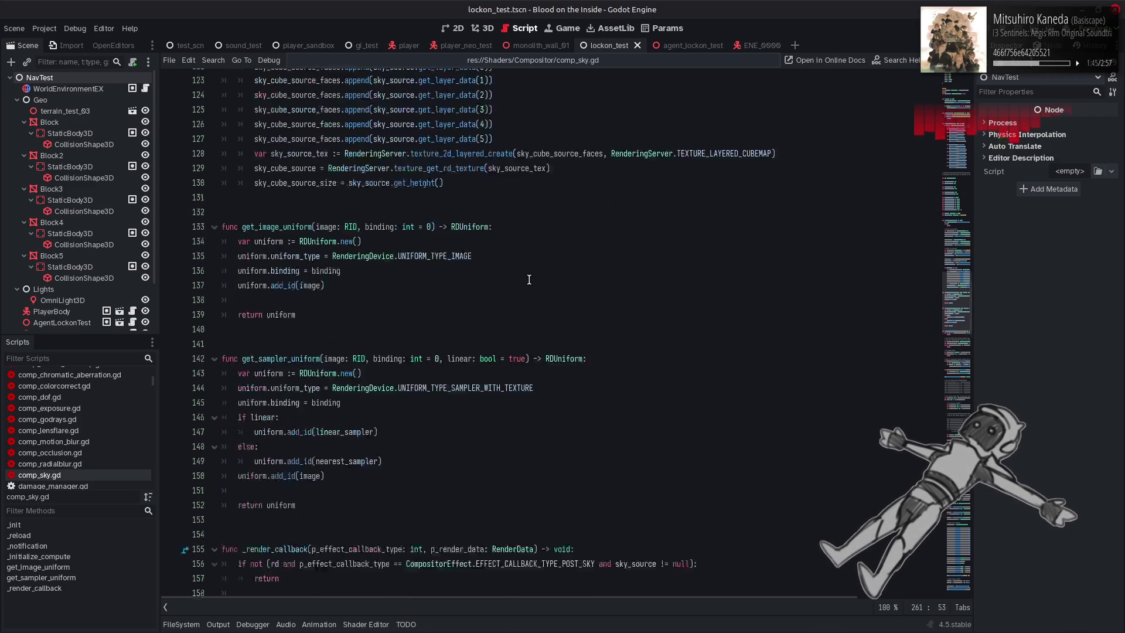
scroll(529, 279, up, 2)
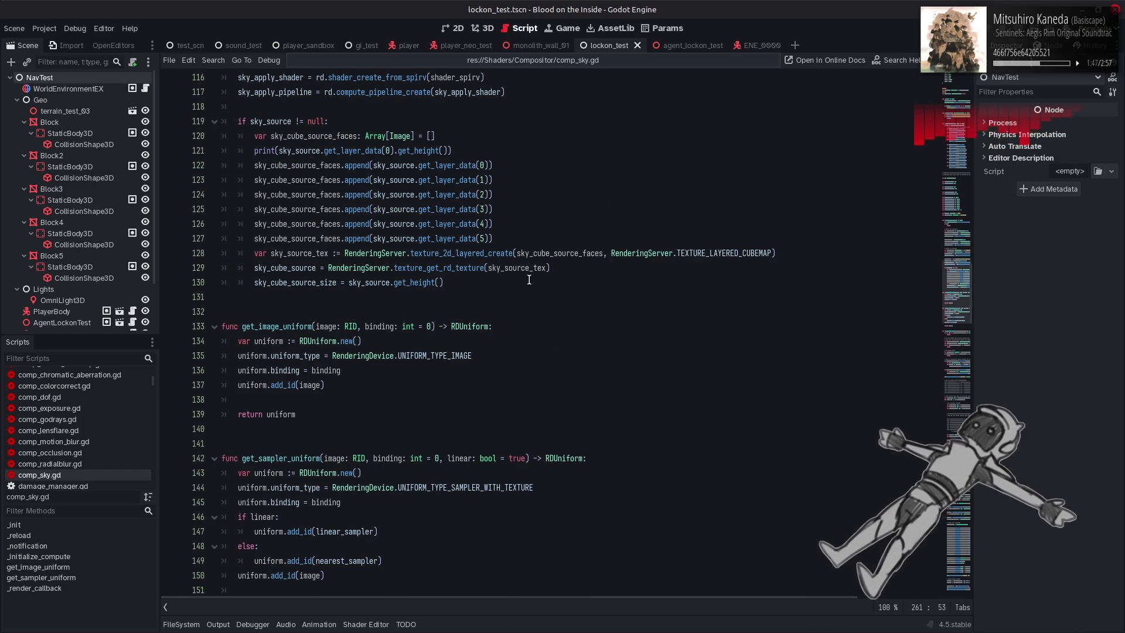
Read the texture_2d_layered_create documentation for building sky_source_tex on line 128
double_click(466, 256)
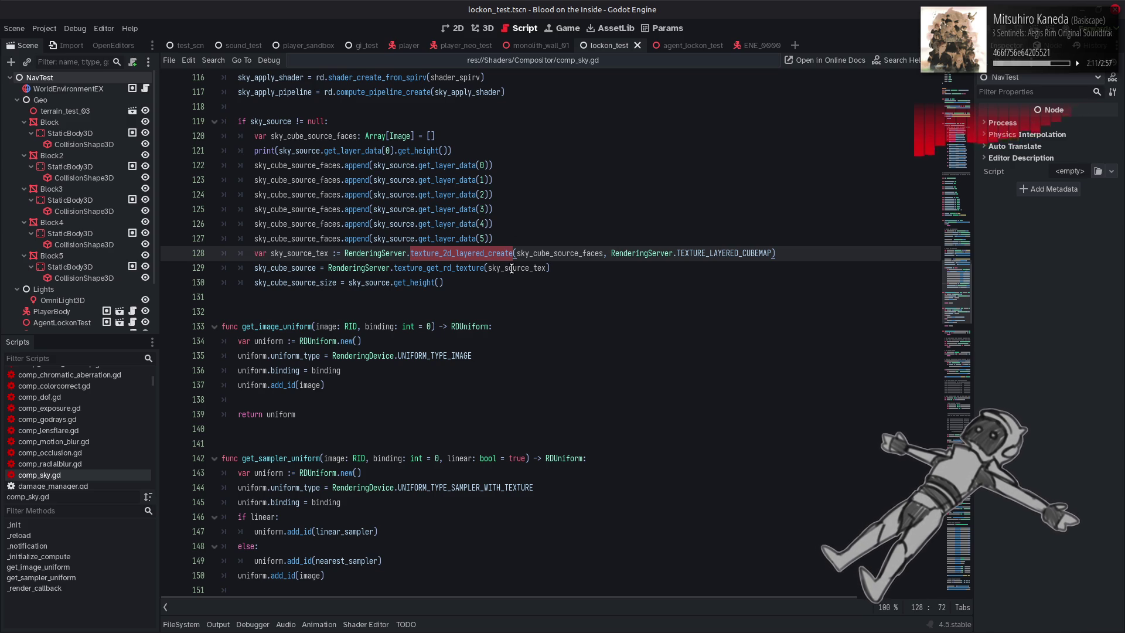
scroll(512, 268, down, 5)
scroll(512, 268, up, 3)
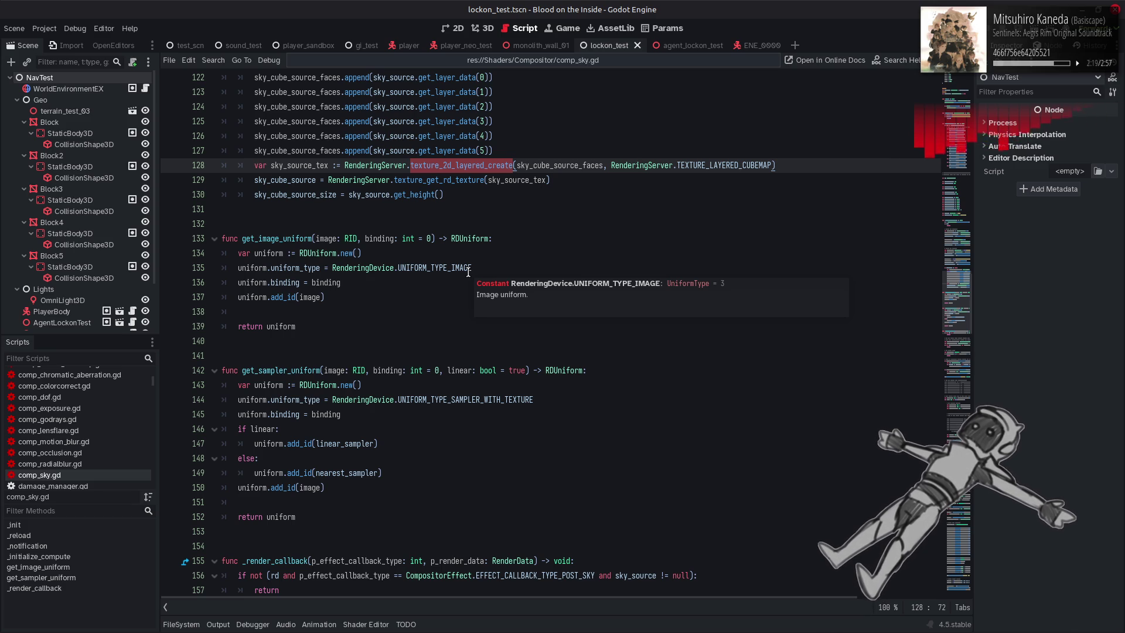
key(alt+Tab)
key(alt+Tab)
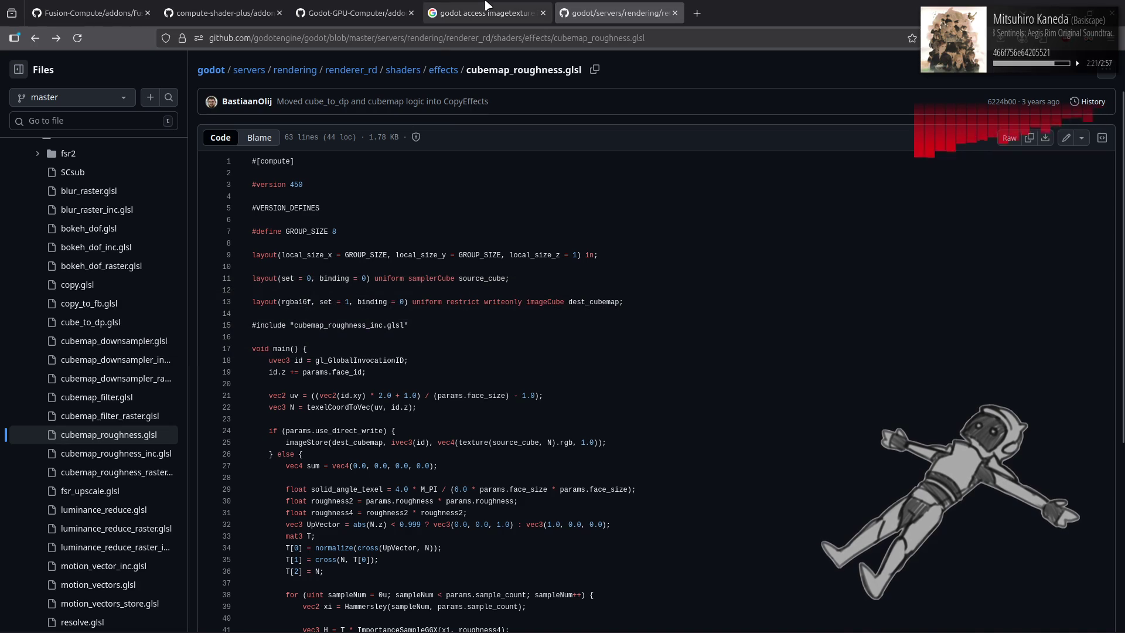
Read Google's AI Overview on binding an ImageTexture uniform in a compute shader
click(486, 5)
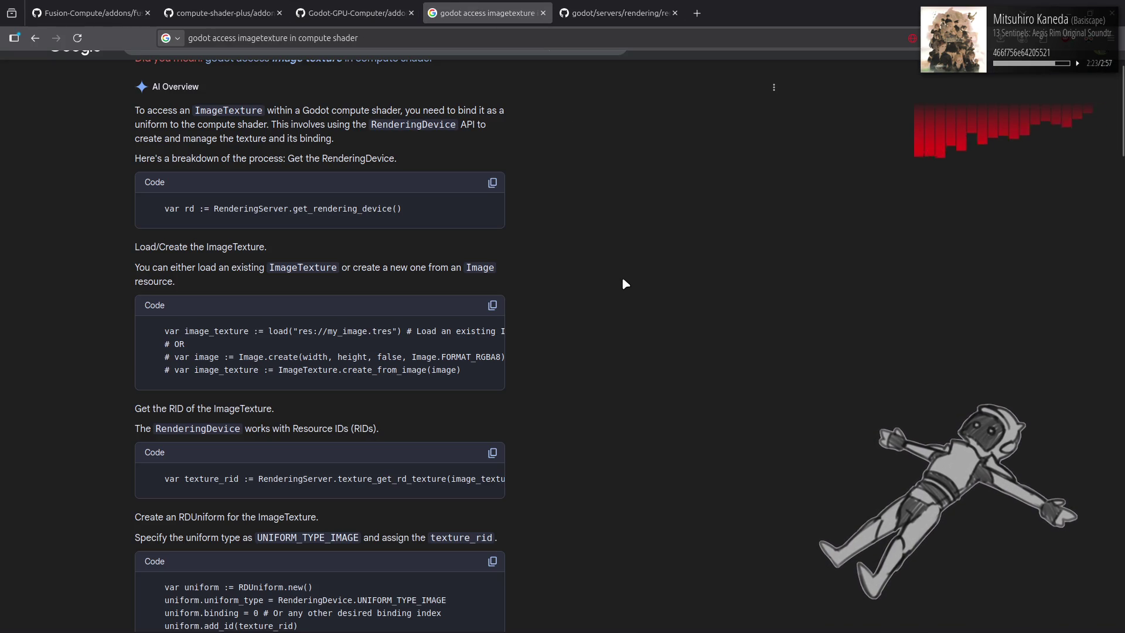
scroll(623, 280, down, 2)
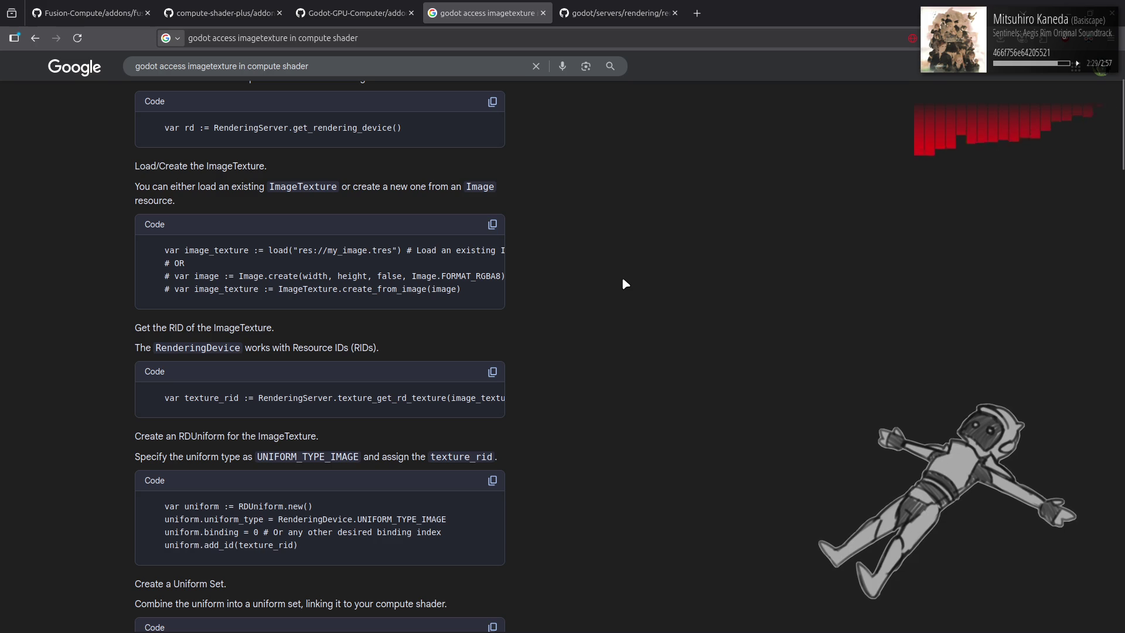
scroll(623, 281, up, 1)
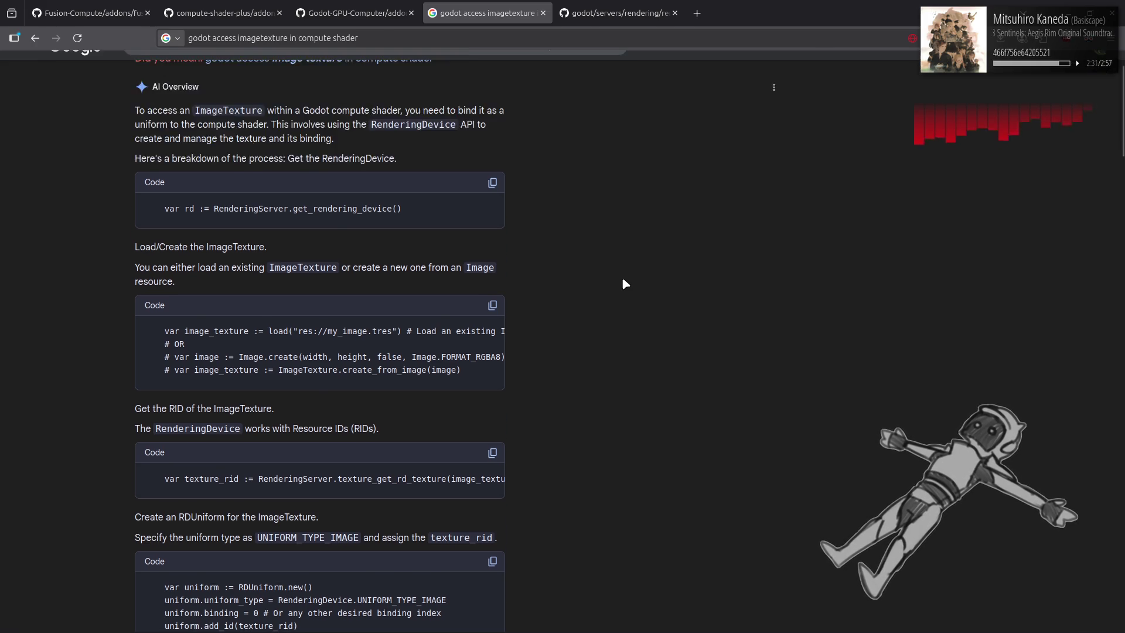
key(alt+Tab)
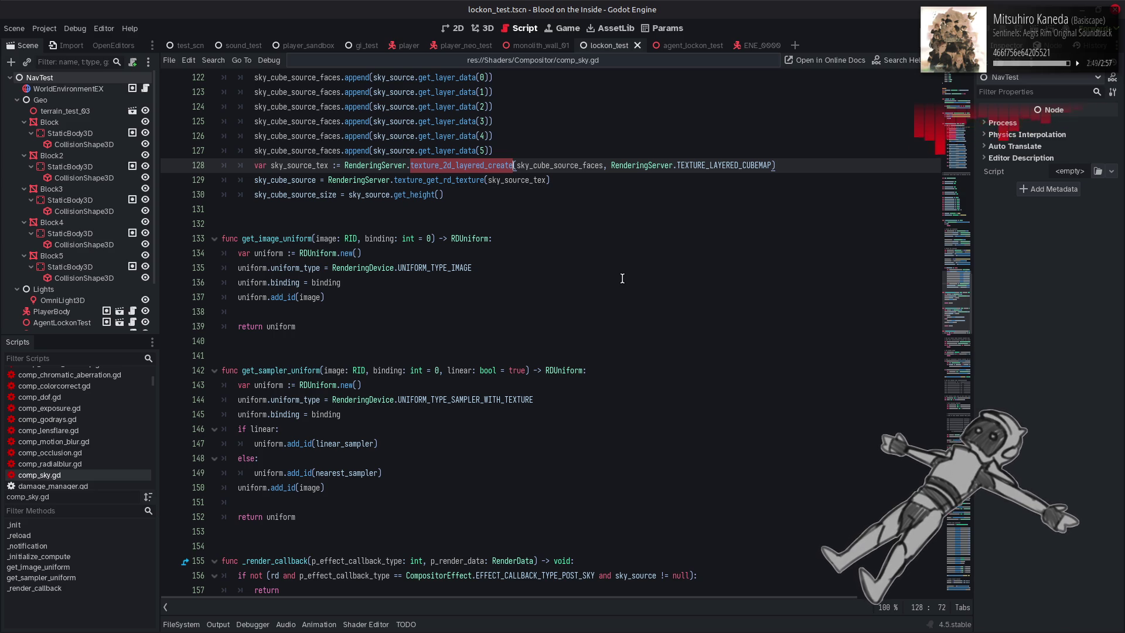
key(alt+Tab)
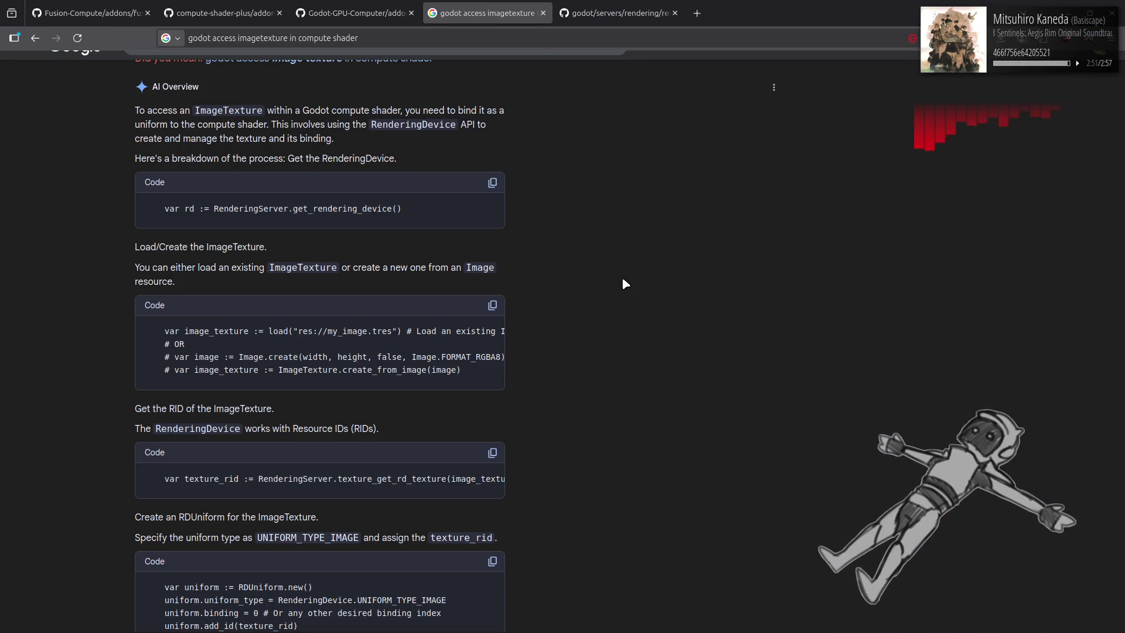
Back in comp_sky.gd, enter the values 0, 0, 6, 1 and save the script
scroll(624, 282, down, 3)
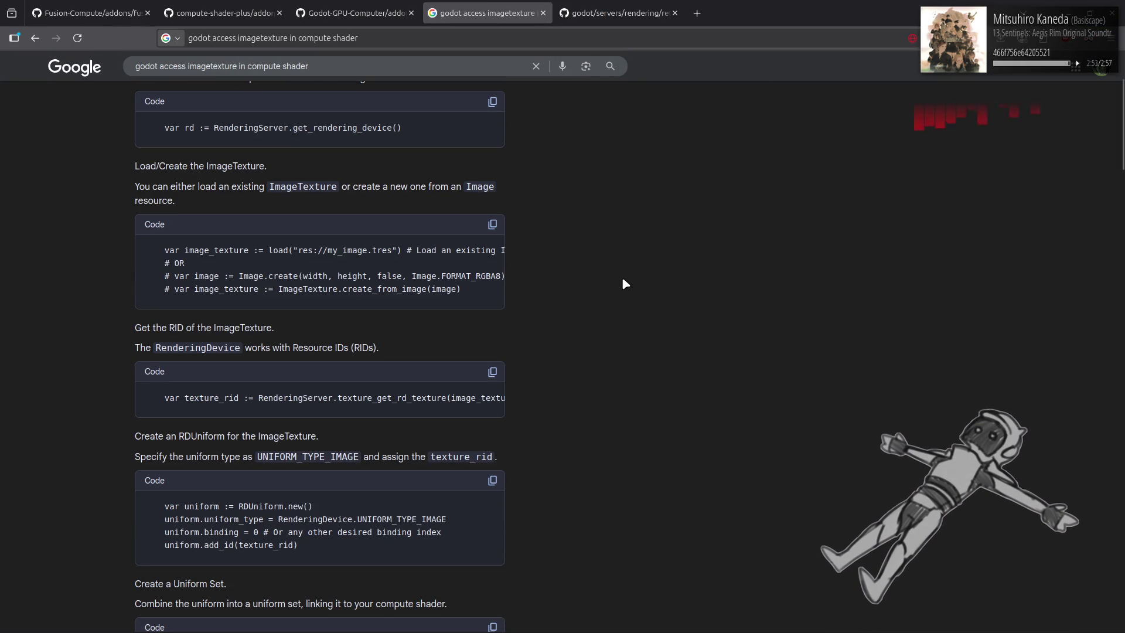
scroll(624, 284, down, 2)
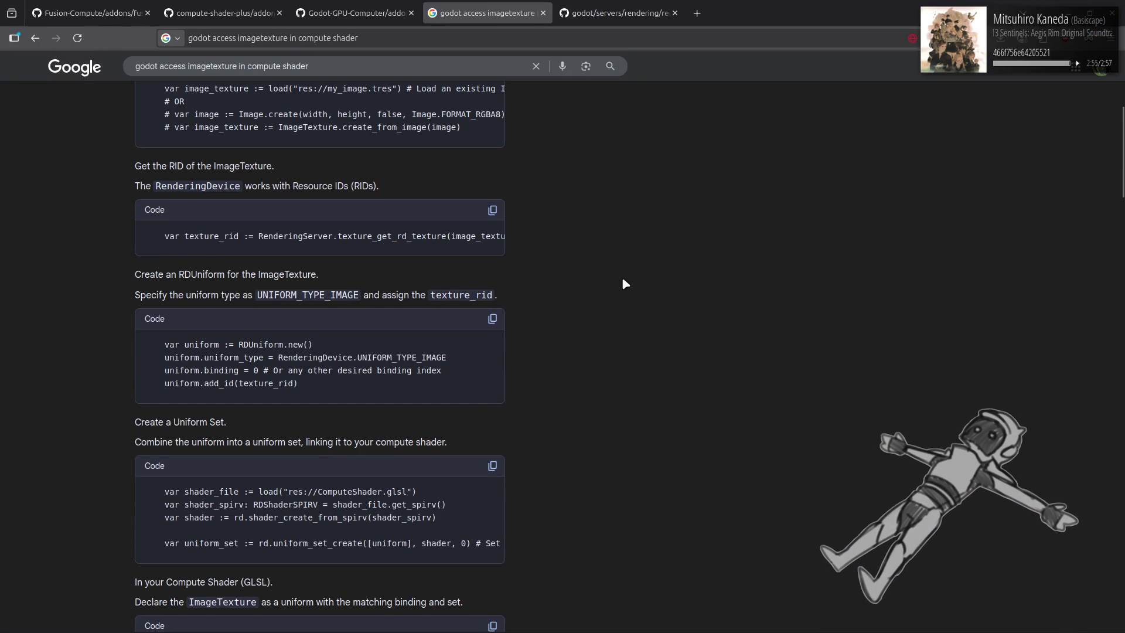
key(alt+Tab)
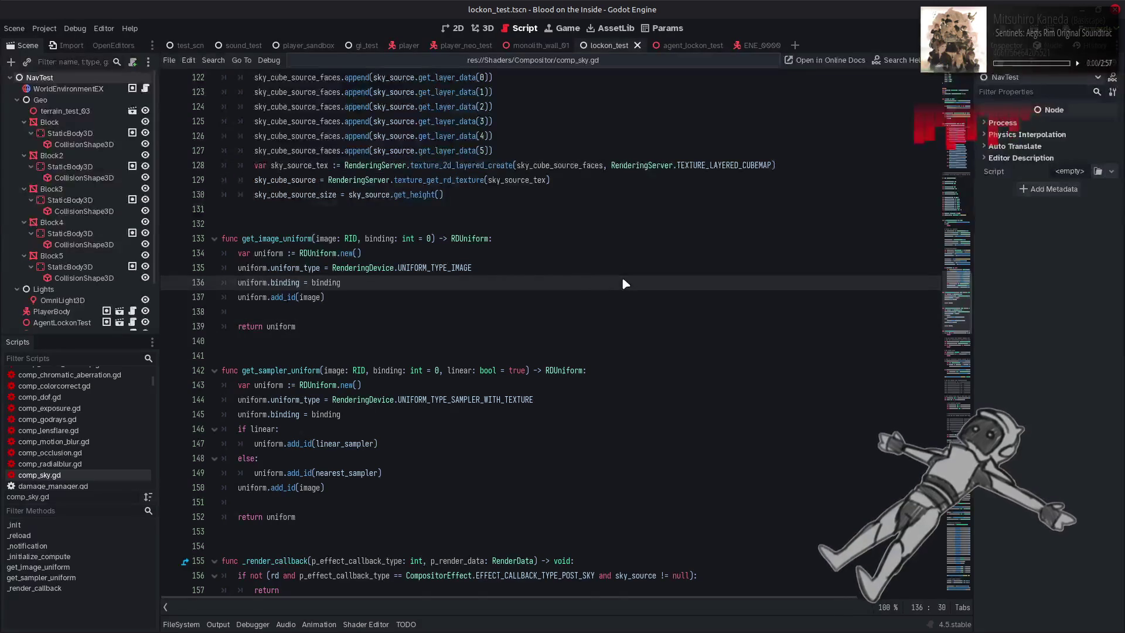
text(0, 0, 6, 1)
scroll(623, 280, down, 4)
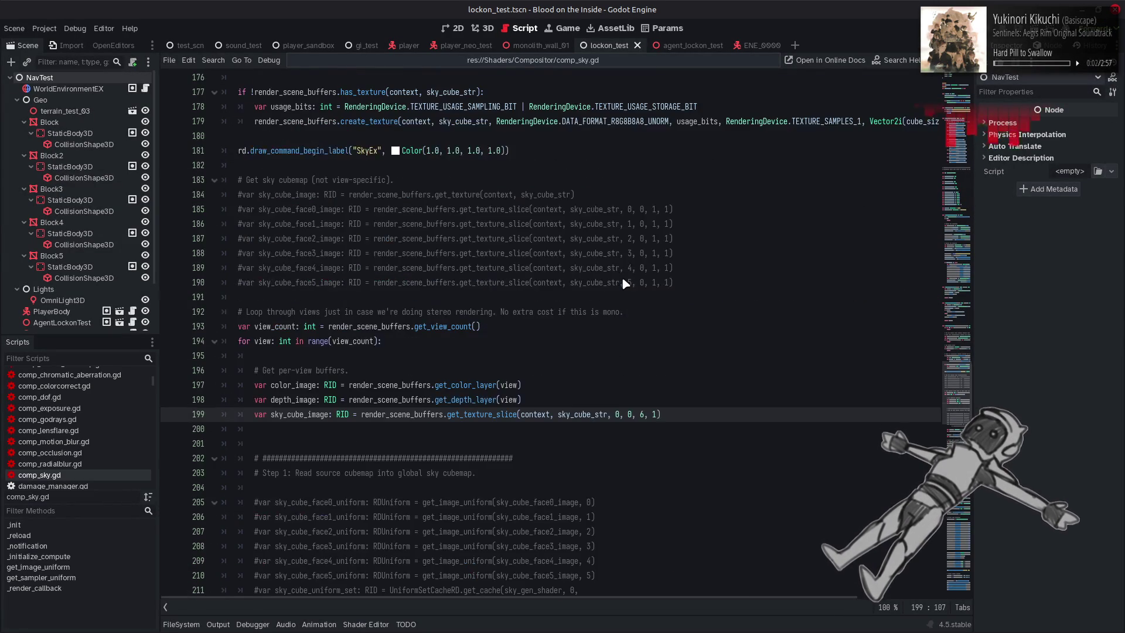
key(F3)
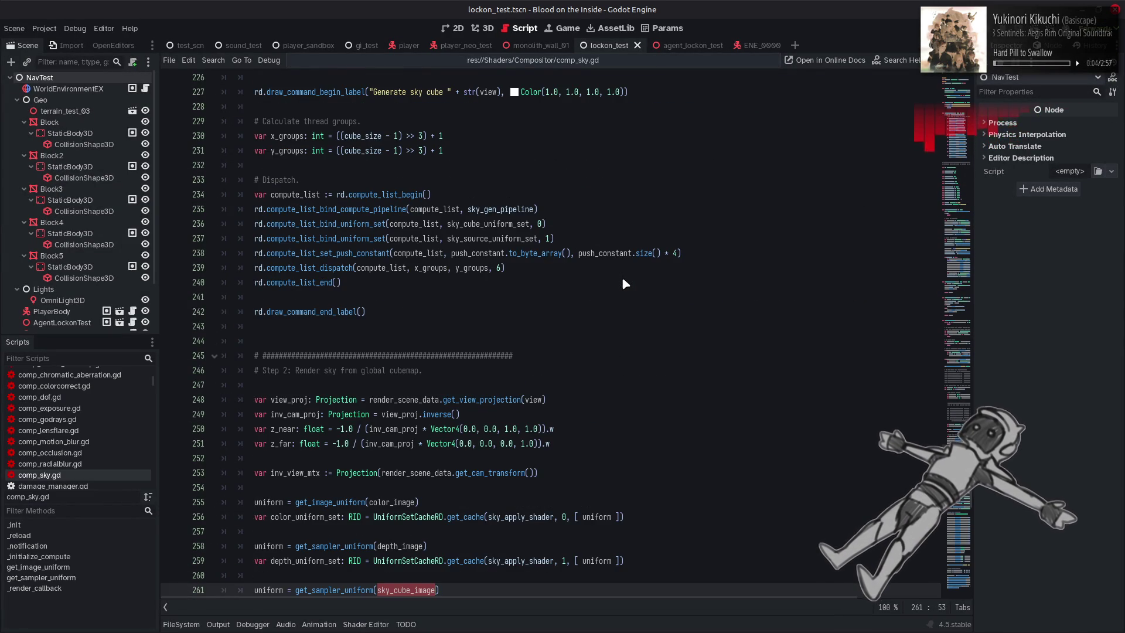
key(ctrl+s)
Comment out the in-loop sky_cube_image slice line, enable the get_texture version, and save comp_sky.gd
scroll(623, 280, up, 10)
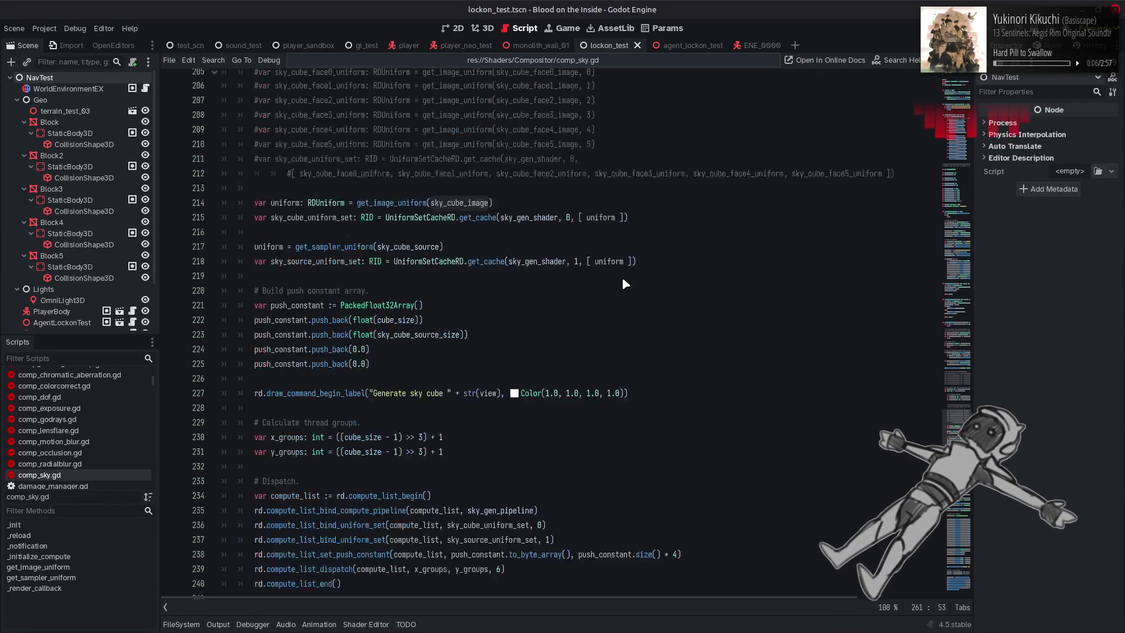
scroll(258, 355, up, 5)
click(252, 341)
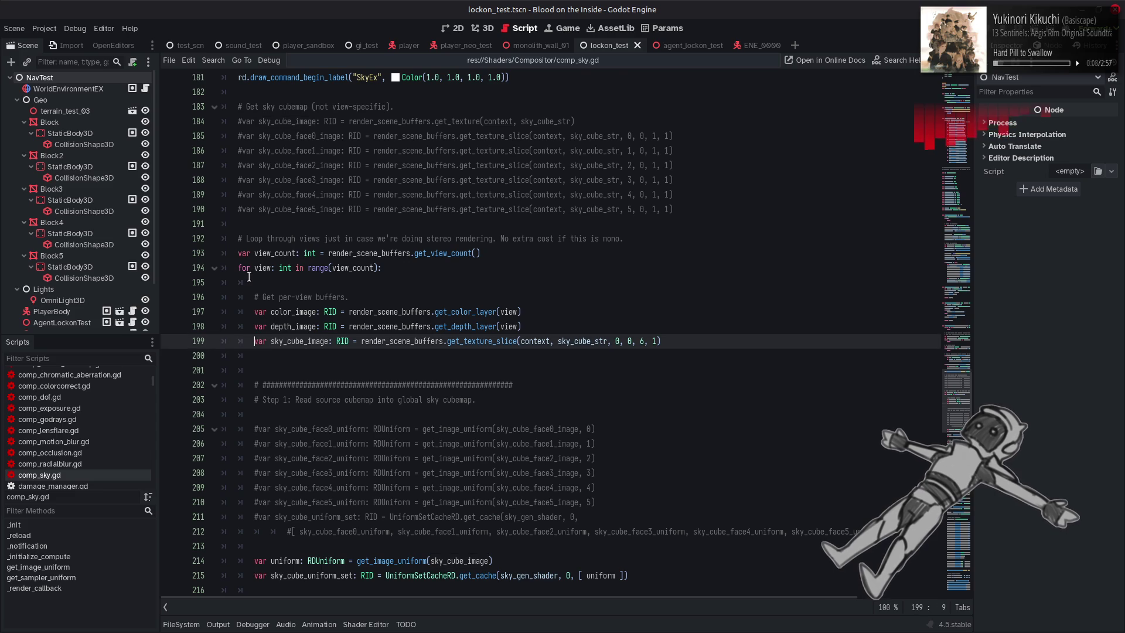
scroll(246, 261, up, 1)
key(ctrl+k)
click(245, 165)
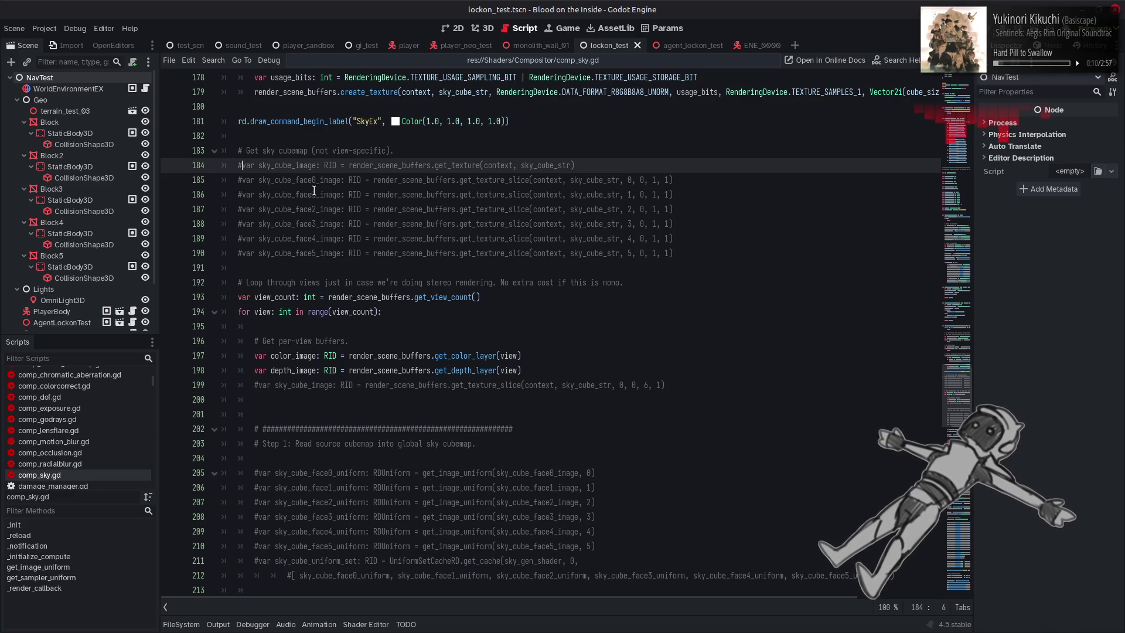
key(ctrl+k)
click(632, 161)
key(ctrl+s)
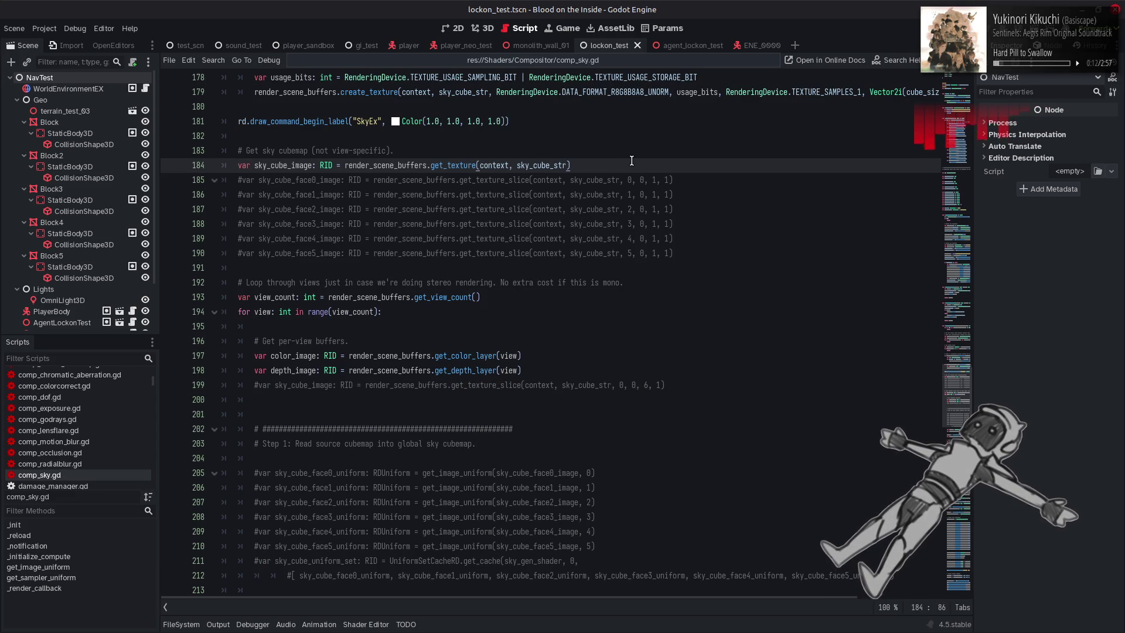
key(alt+Tab)
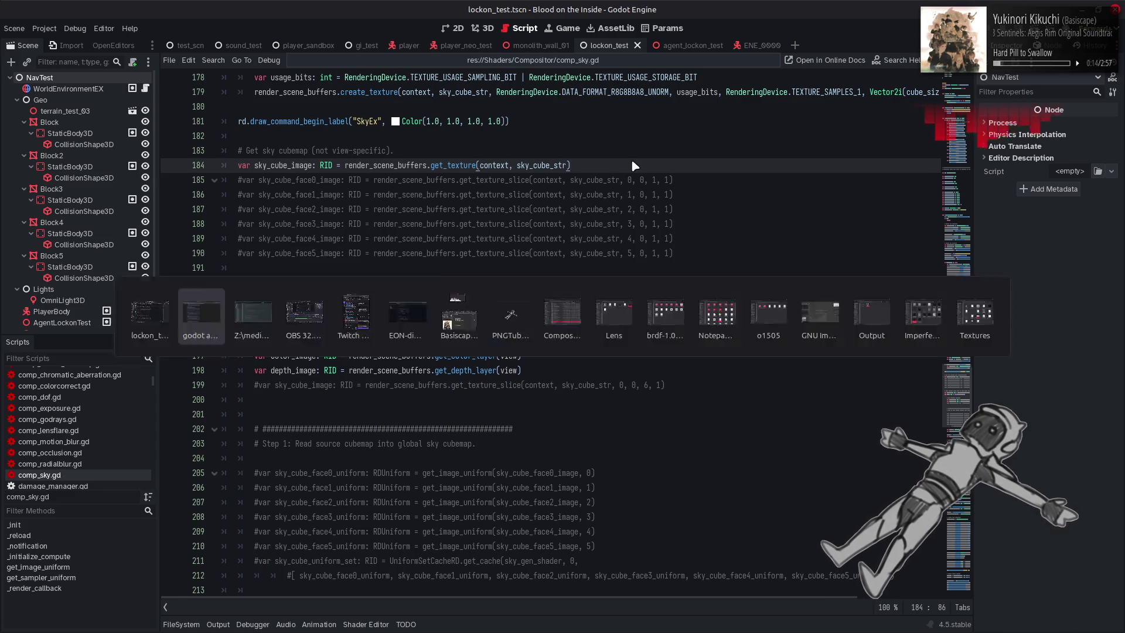
key(ctrl+Tab)
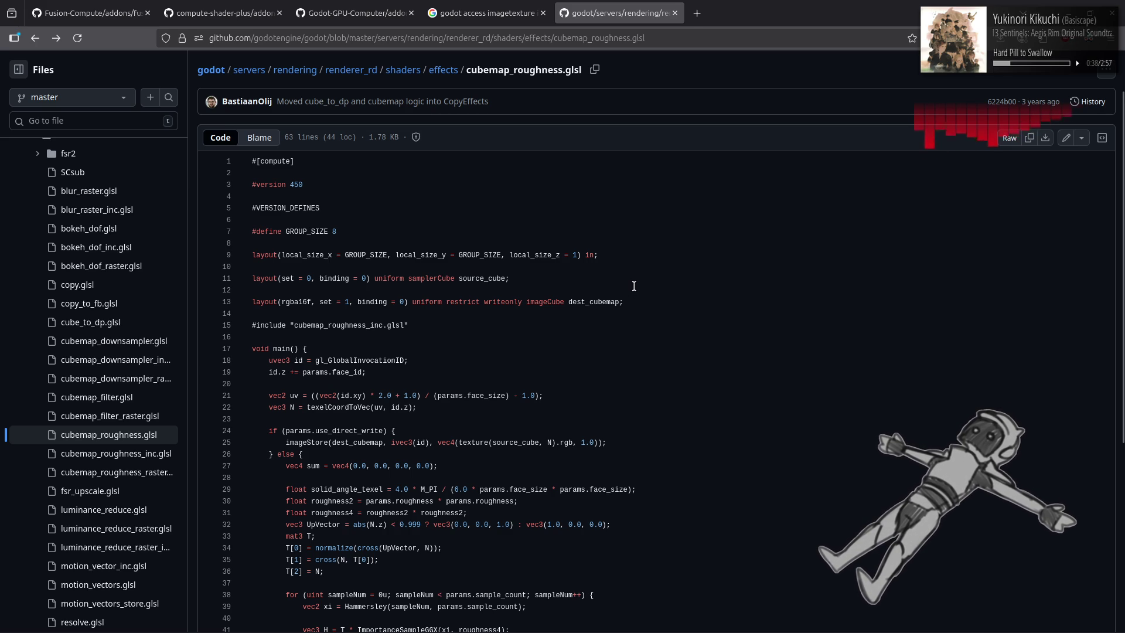
Switch from the cubemap_roughness.glsl page back to comp_sky.gd in Godot
key(alt+Tab)
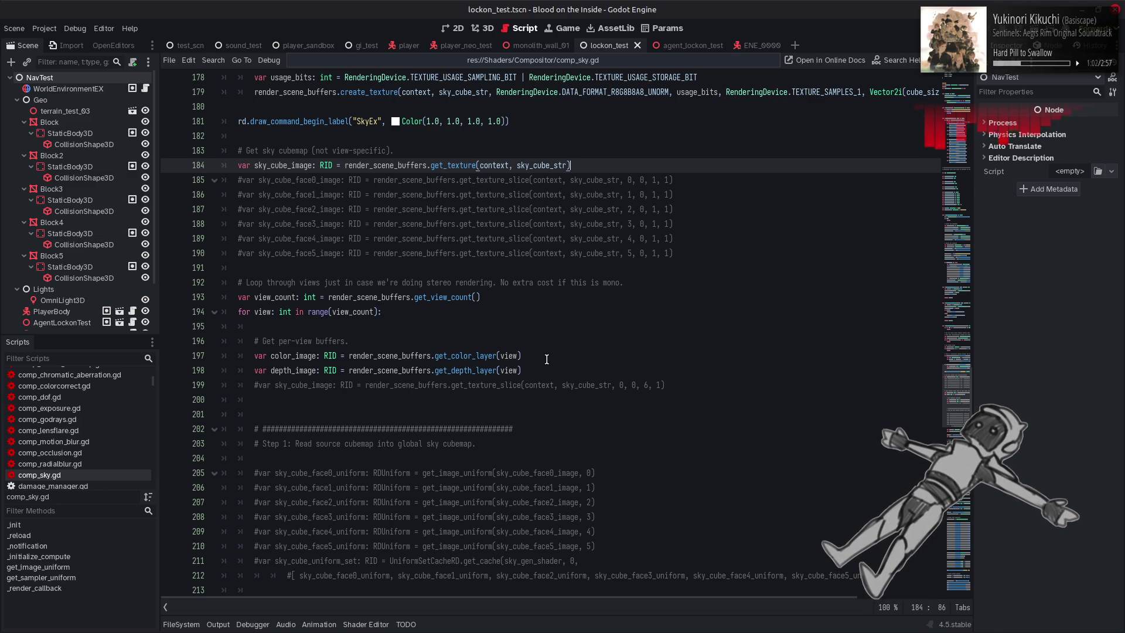
Review the Step 2 sky-render uniform sets 0–2 and the sky_apply_shader tooltip
scroll(546, 360, down, 12)
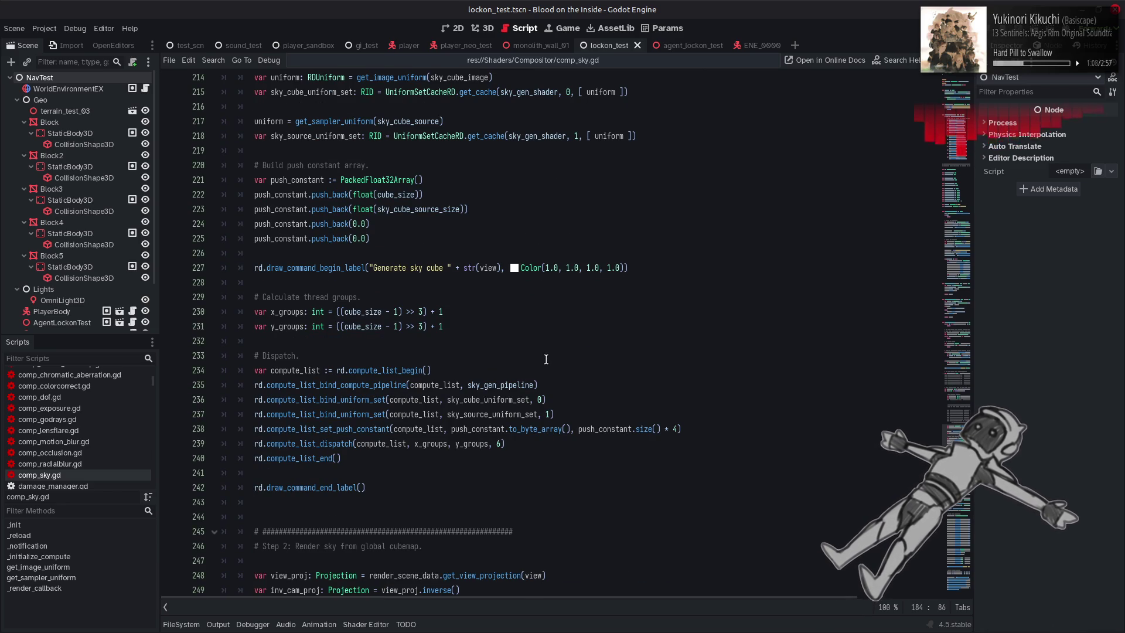
scroll(546, 359, up, 3)
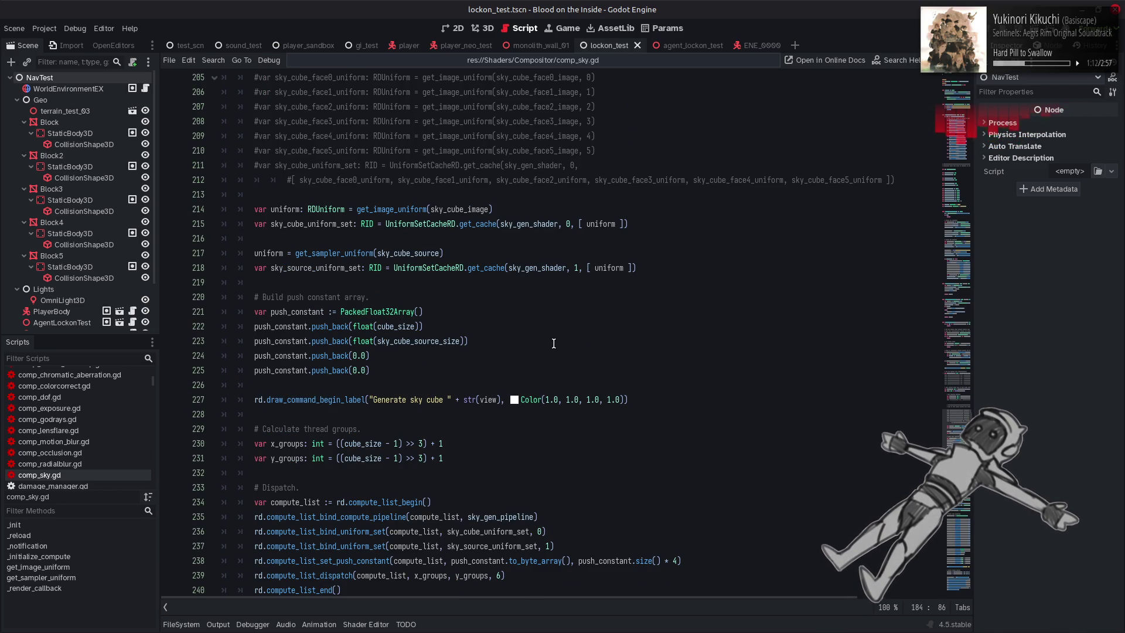
scroll(554, 344, down, 11)
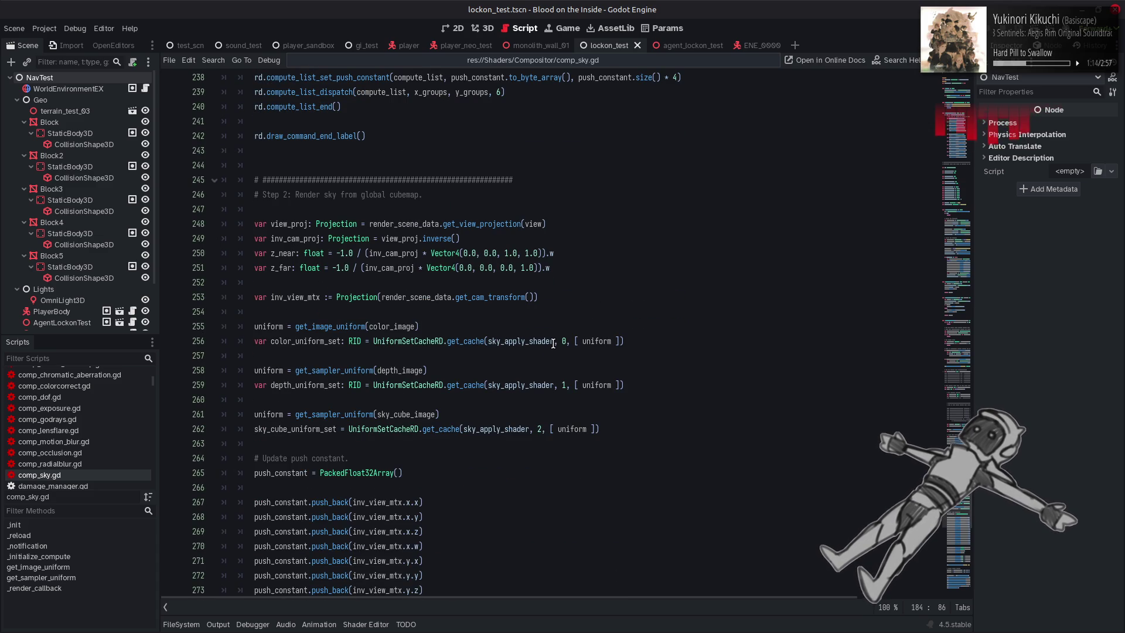
mouse_move(554, 343)
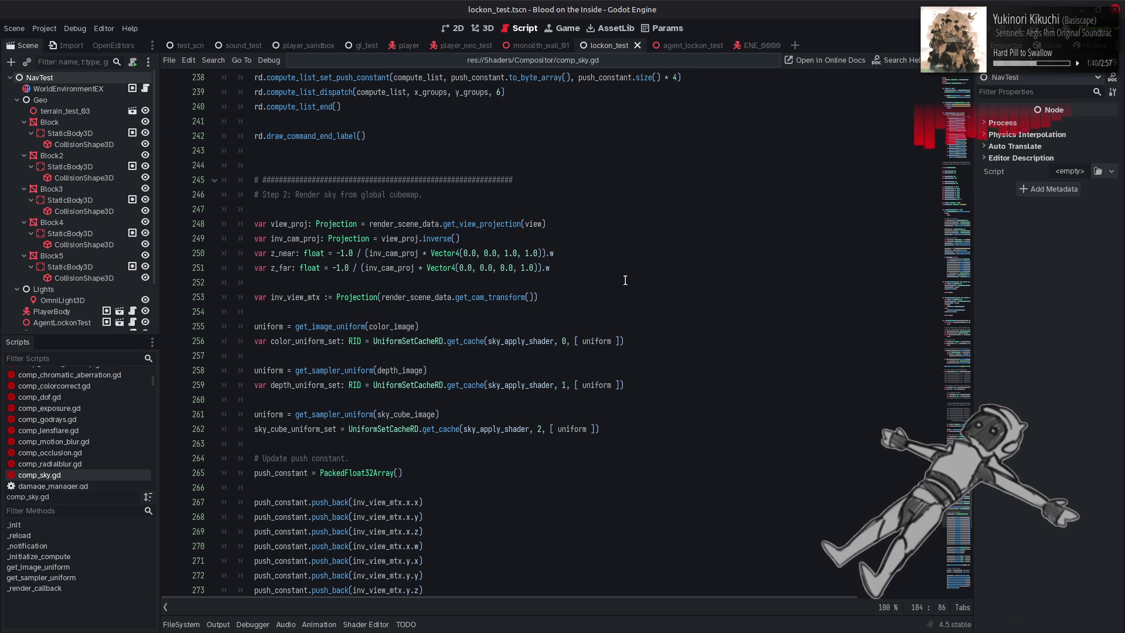
key(alt+Tab)
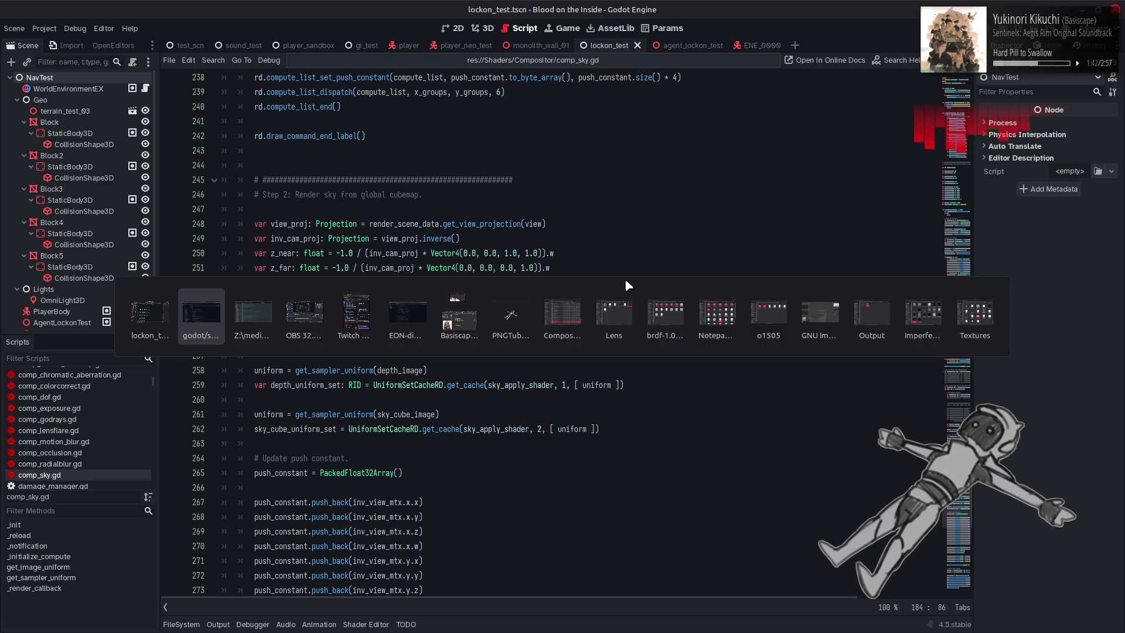
Browse the Google results and look over the ImageTexture Godot documentation page
key(ctrl+shift+Tab)
scroll(702, 305, down, 5)
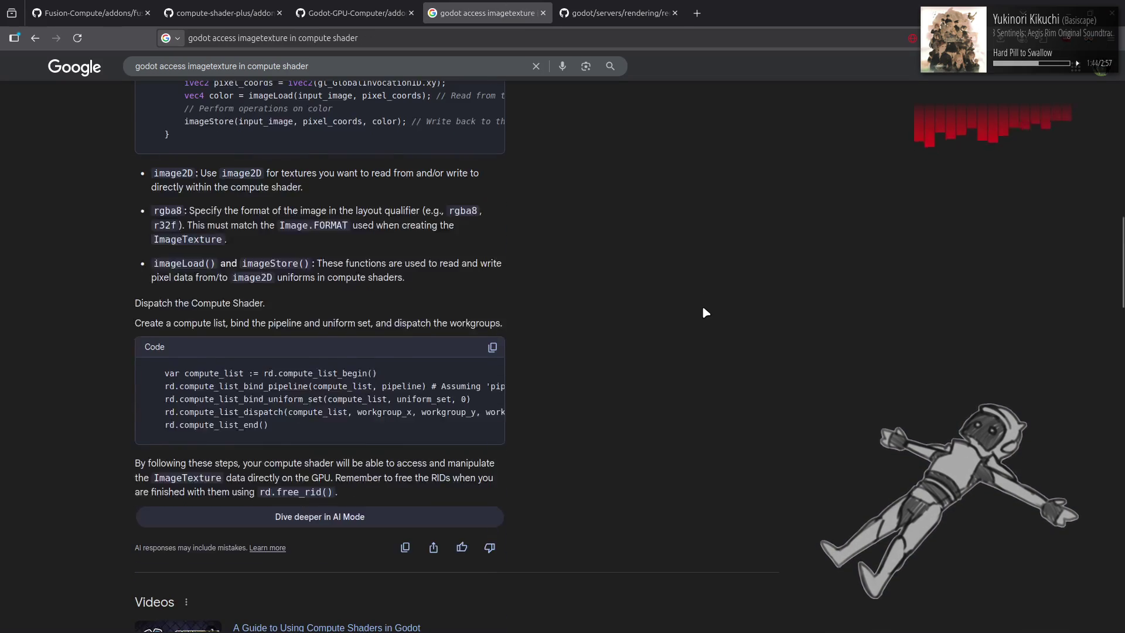
scroll(704, 309, down, 10)
scroll(703, 312, down, 2)
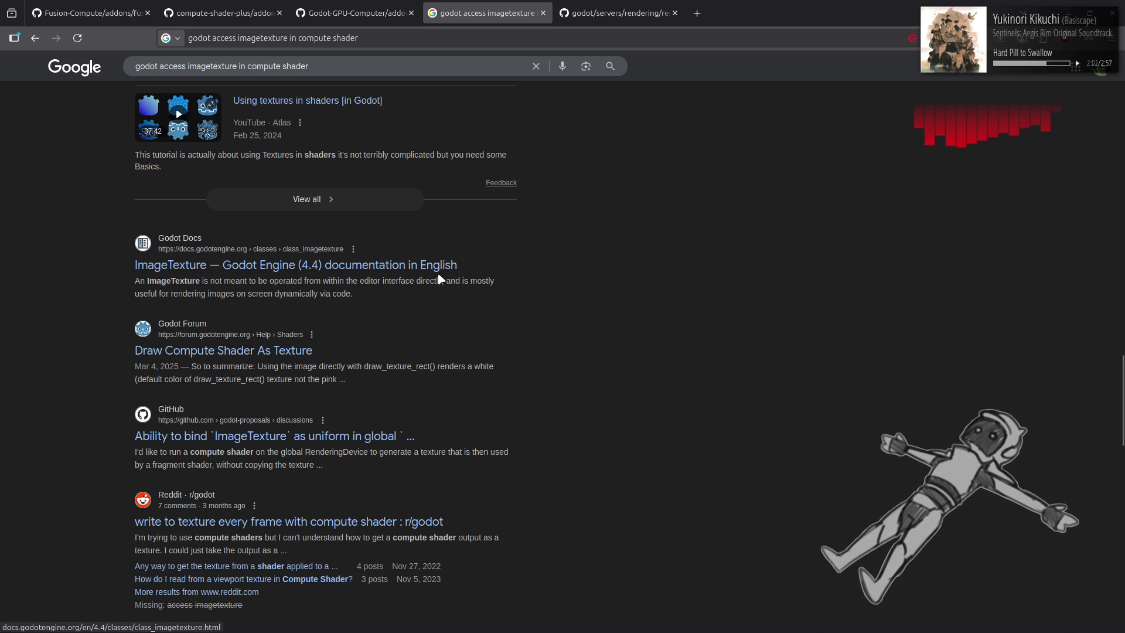
scroll(463, 296, down, 5)
scroll(527, 351, up, 6)
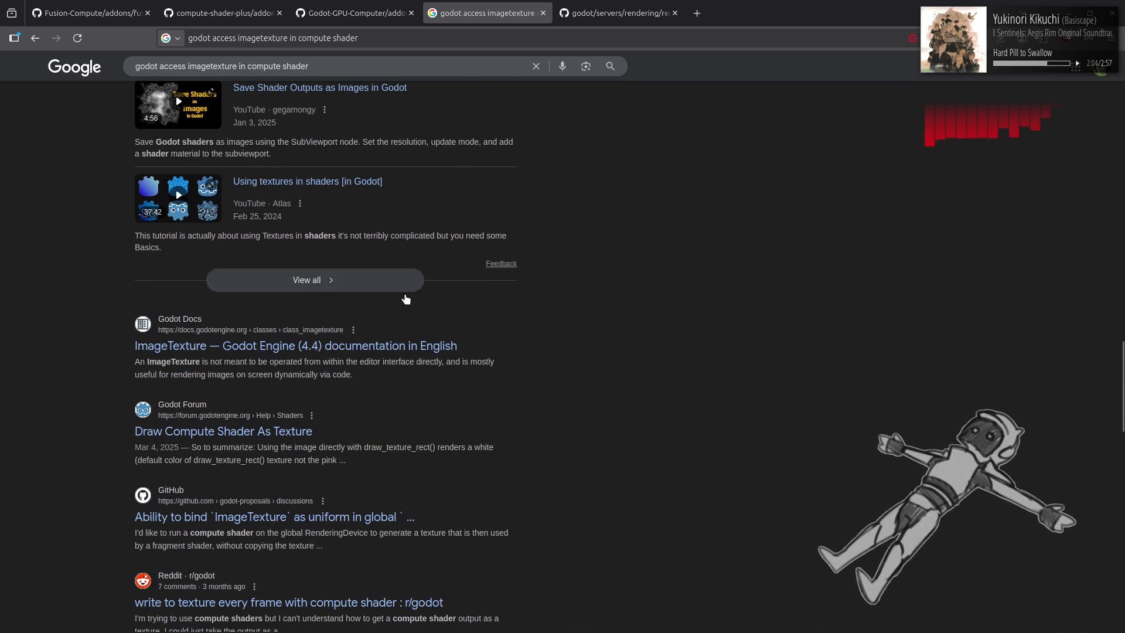
click(380, 346)
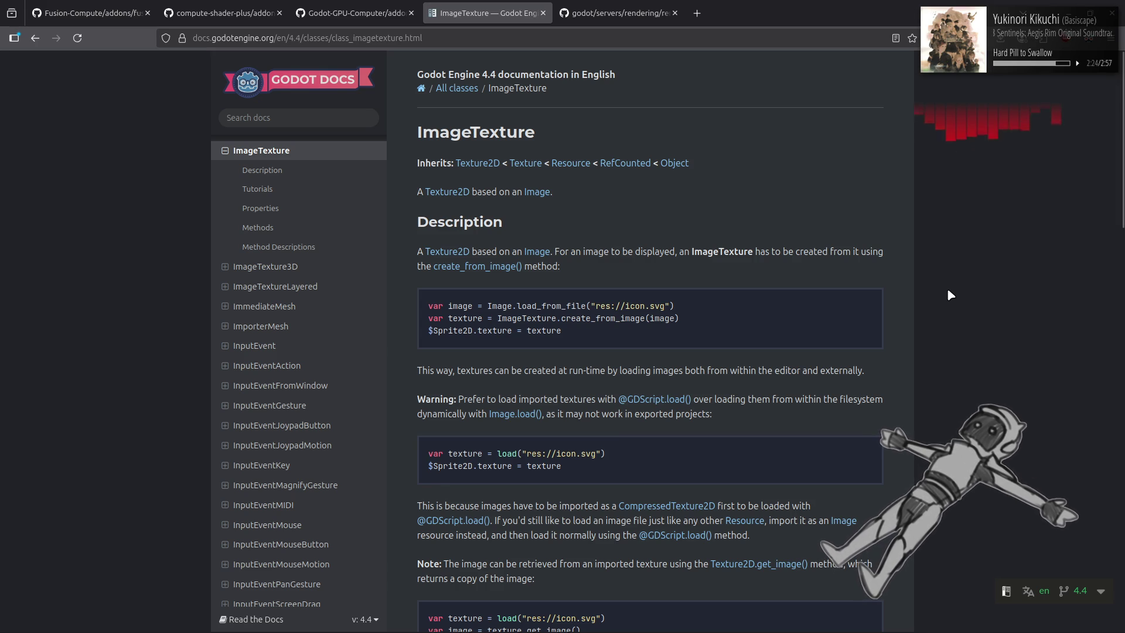
key(alt+Left)
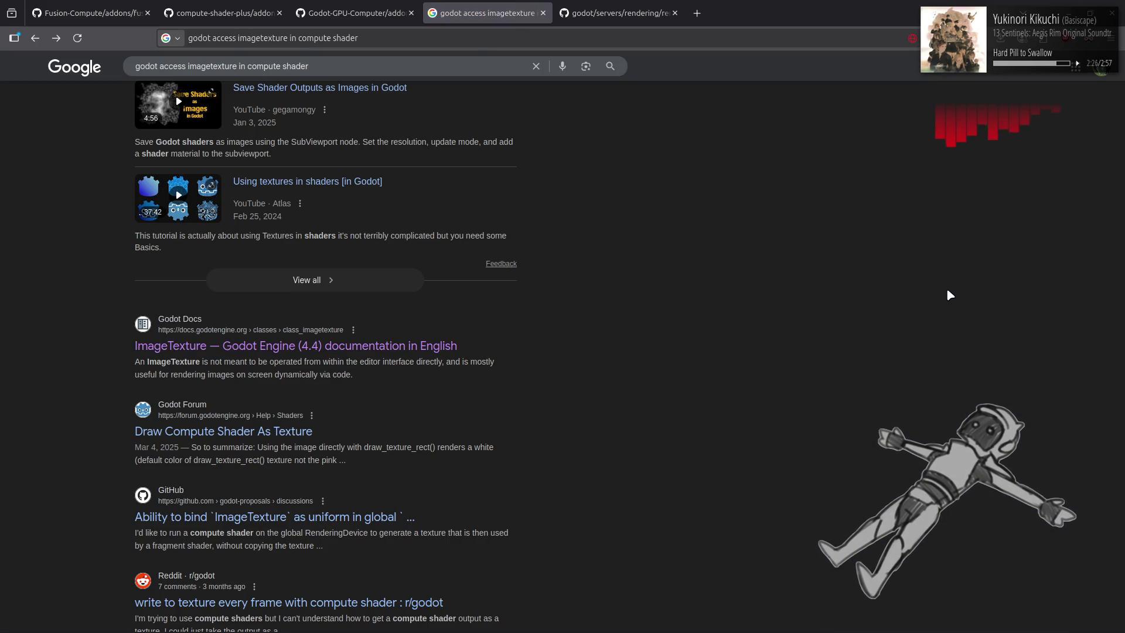
Open NekotoArts' 'Everything About Textures in Compute Shaders!' article from the results
scroll(947, 290, down, 5)
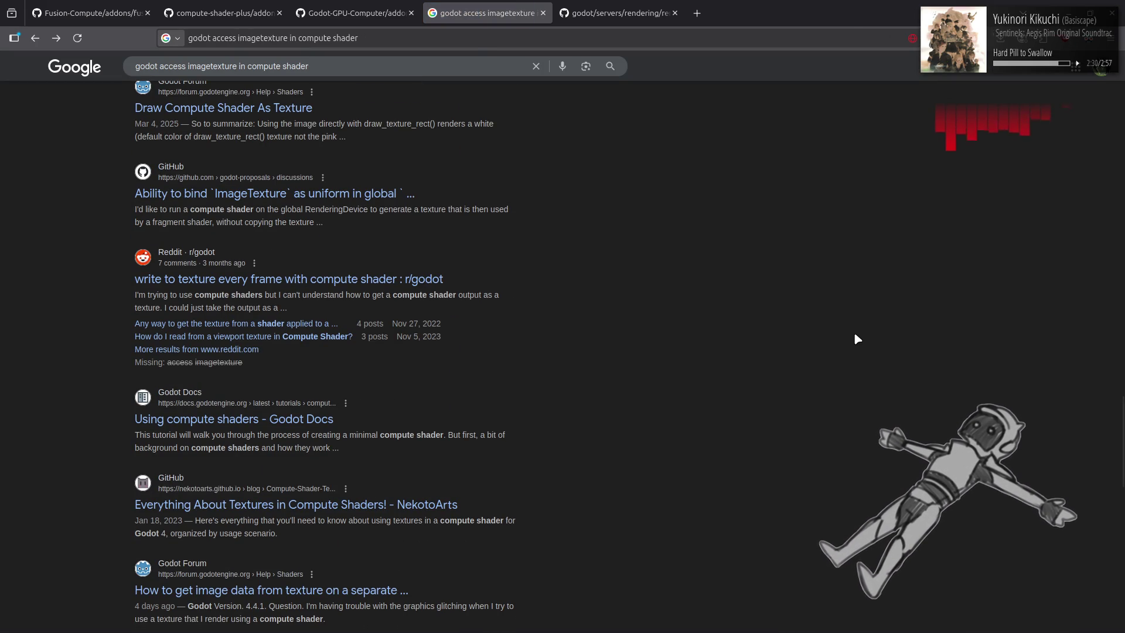
scroll(854, 334, down, 3)
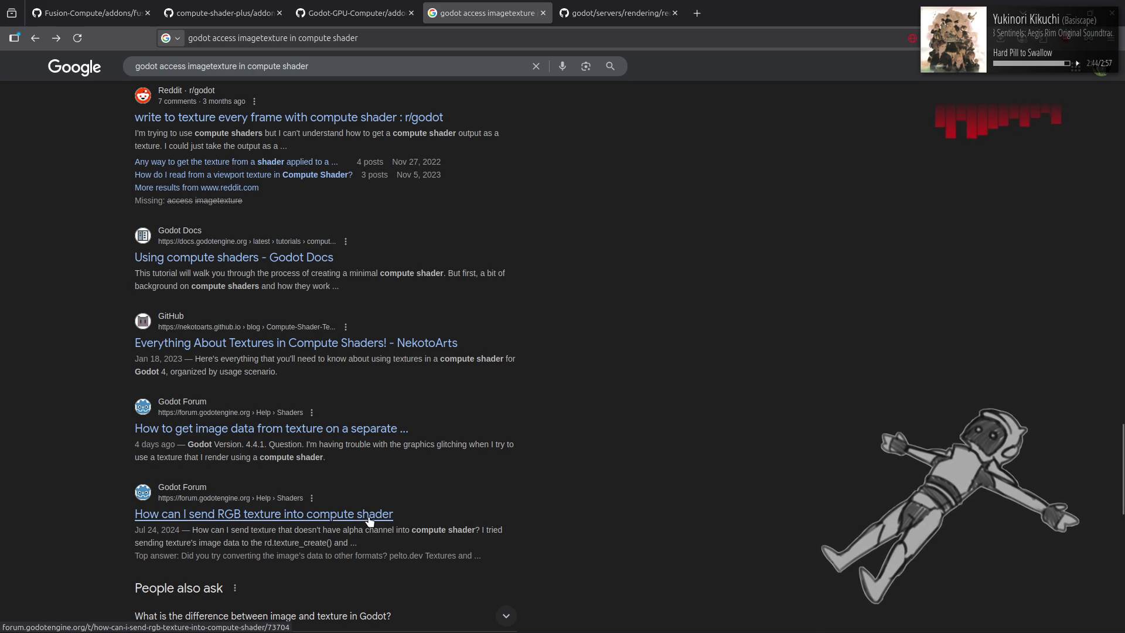
click(407, 342)
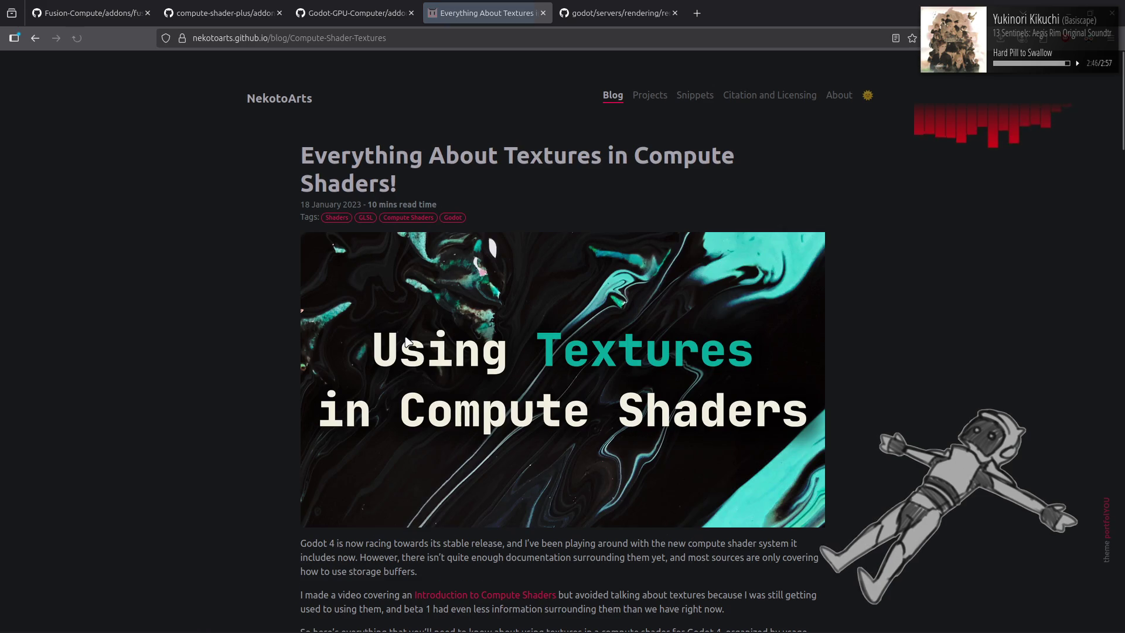
scroll(185, 332, down, 5)
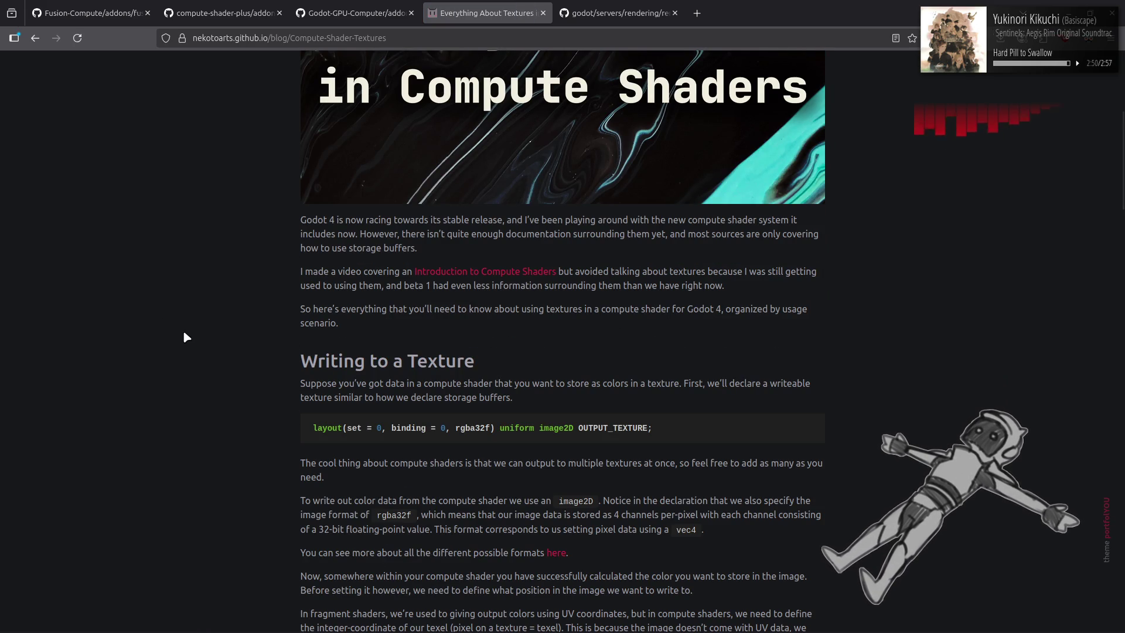
scroll(184, 333, down, 6)
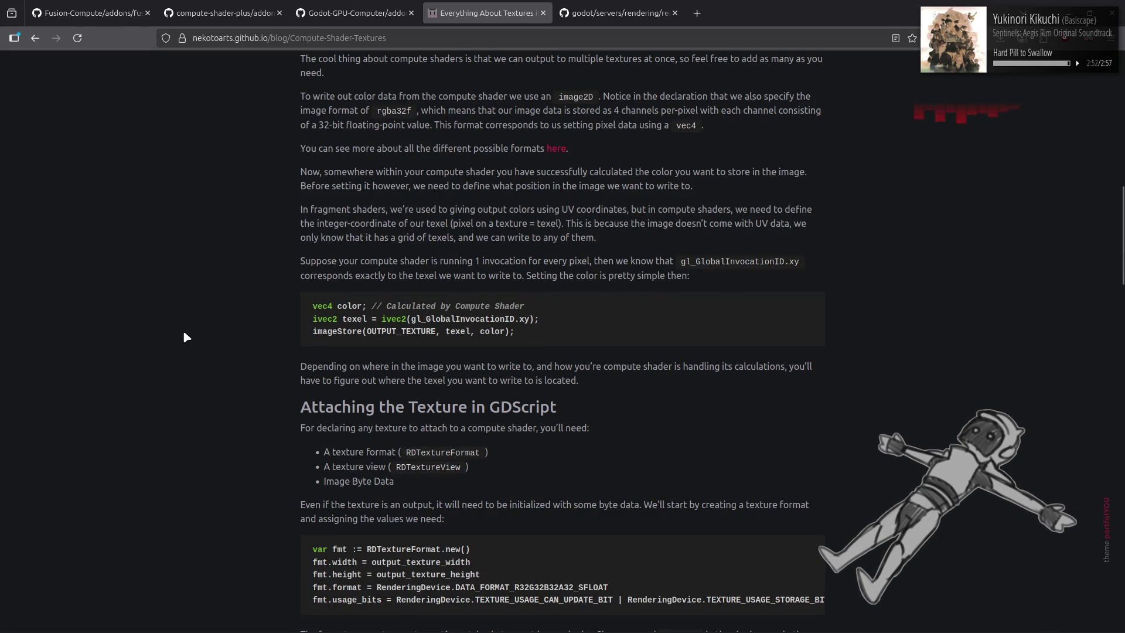
scroll(184, 333, down, 3)
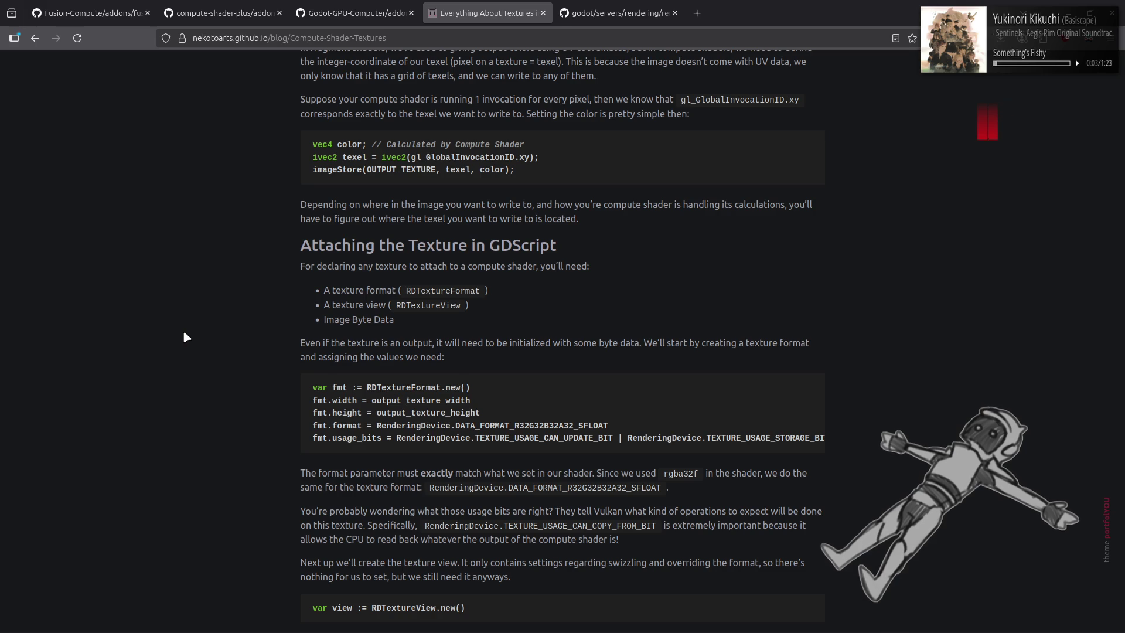
scroll(186, 337, down, 4)
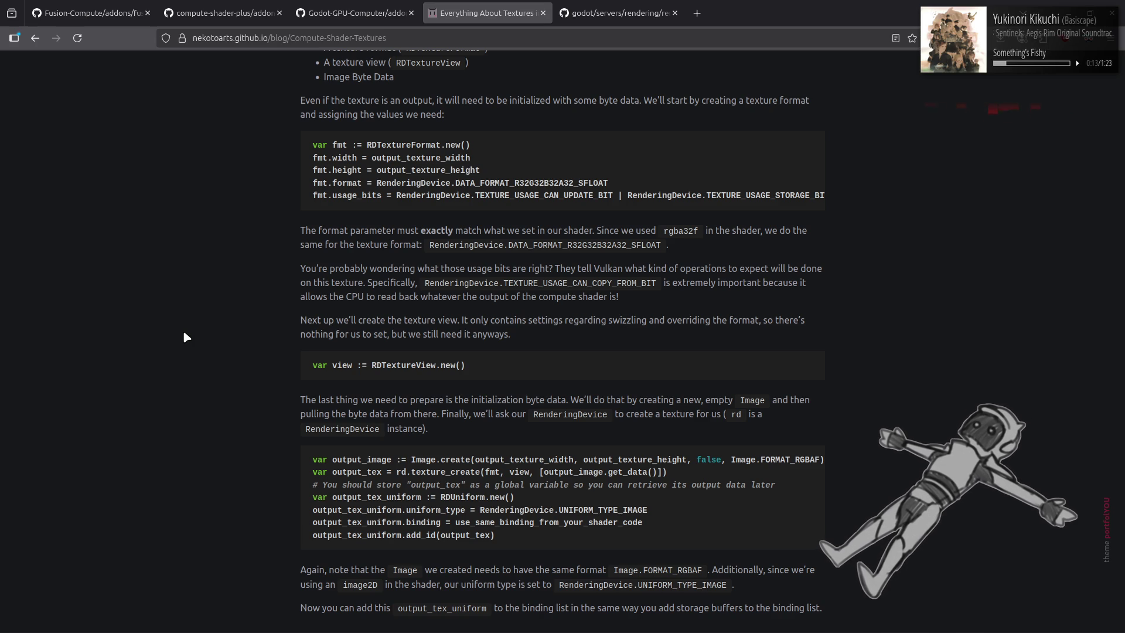
scroll(184, 334, down, 3)
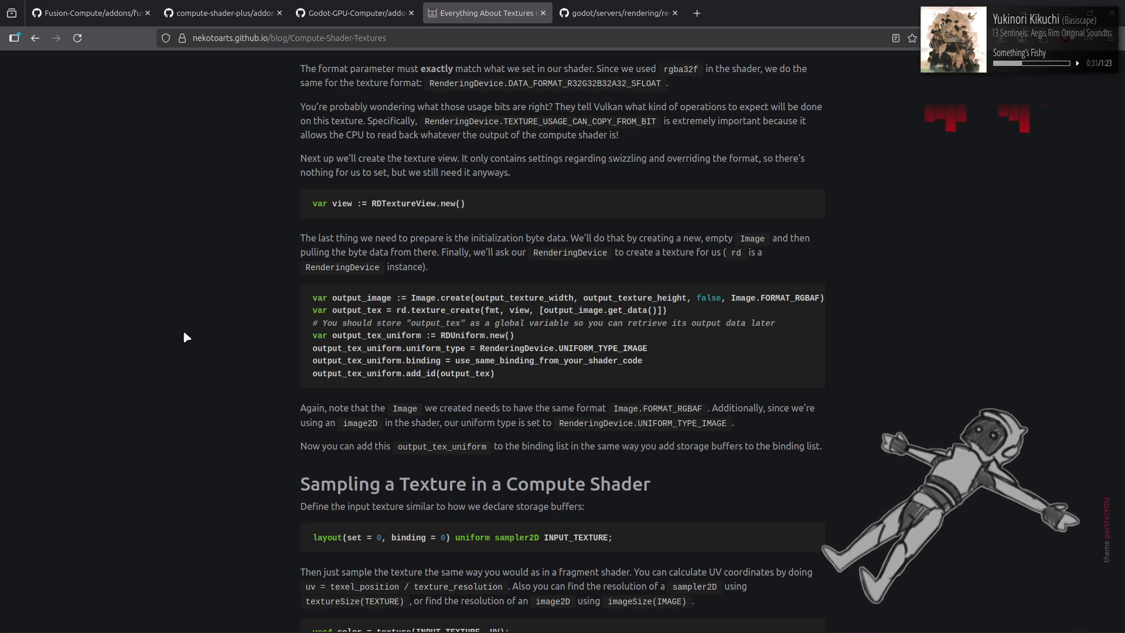
scroll(184, 333, down, 5)
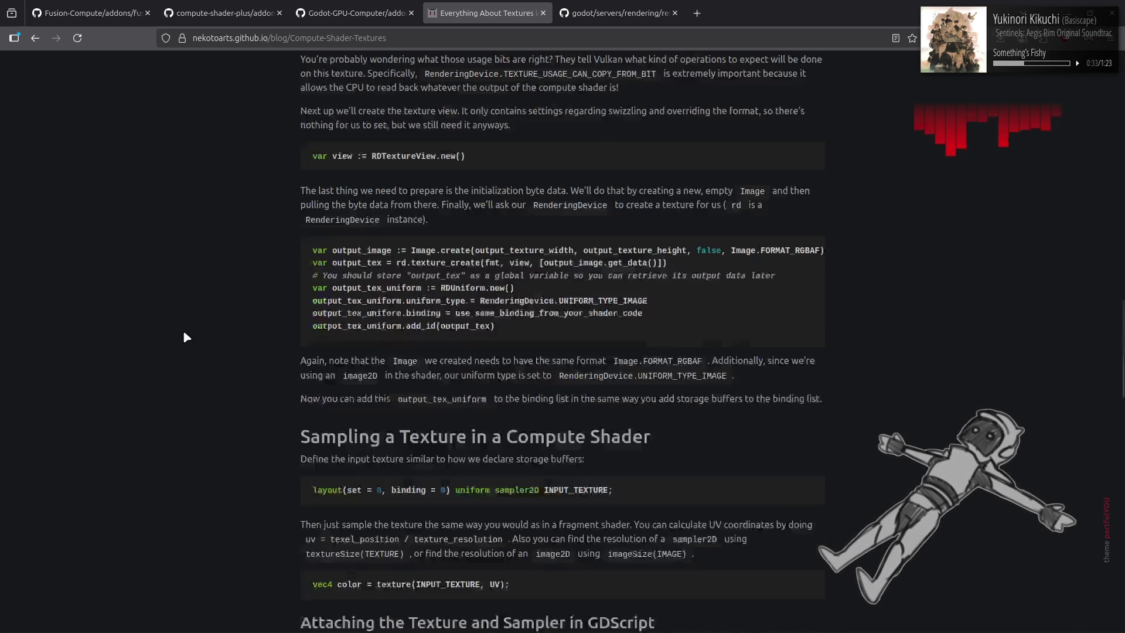
Read the NekotoArts texture readback section to the end, then go back to Google
scroll(184, 337, down, 5)
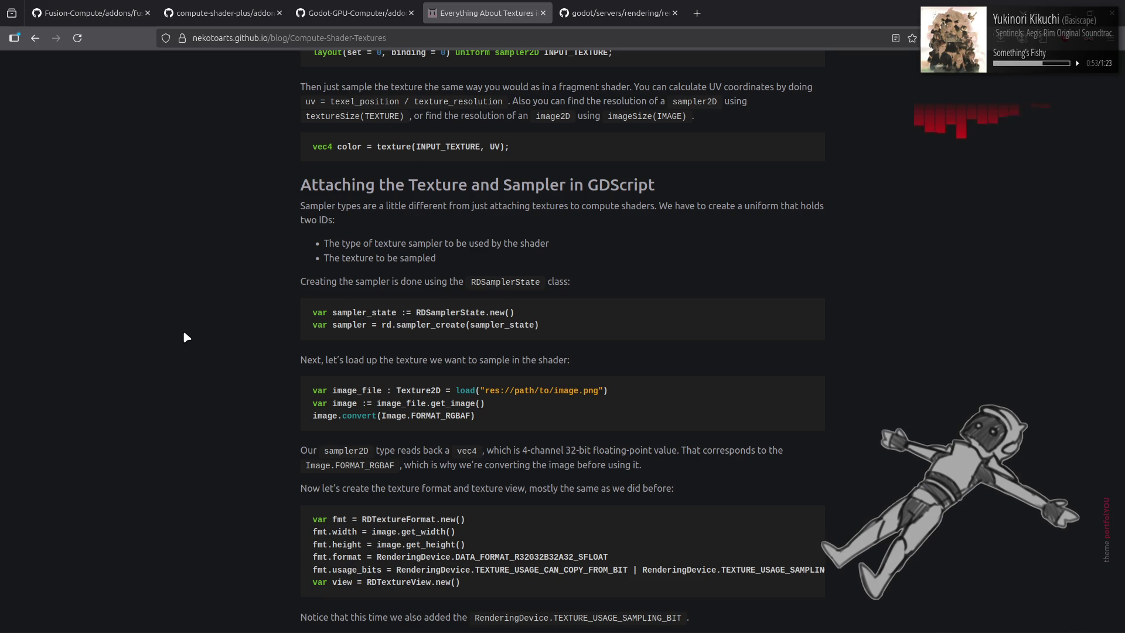
scroll(184, 333, down, 3)
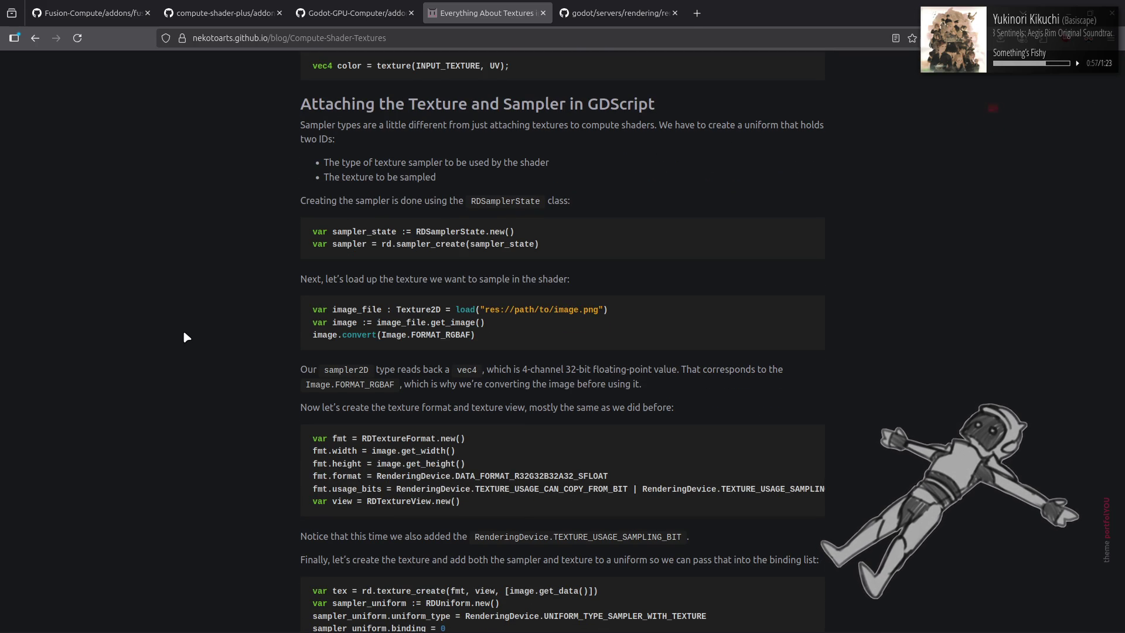
scroll(184, 333, down, 6)
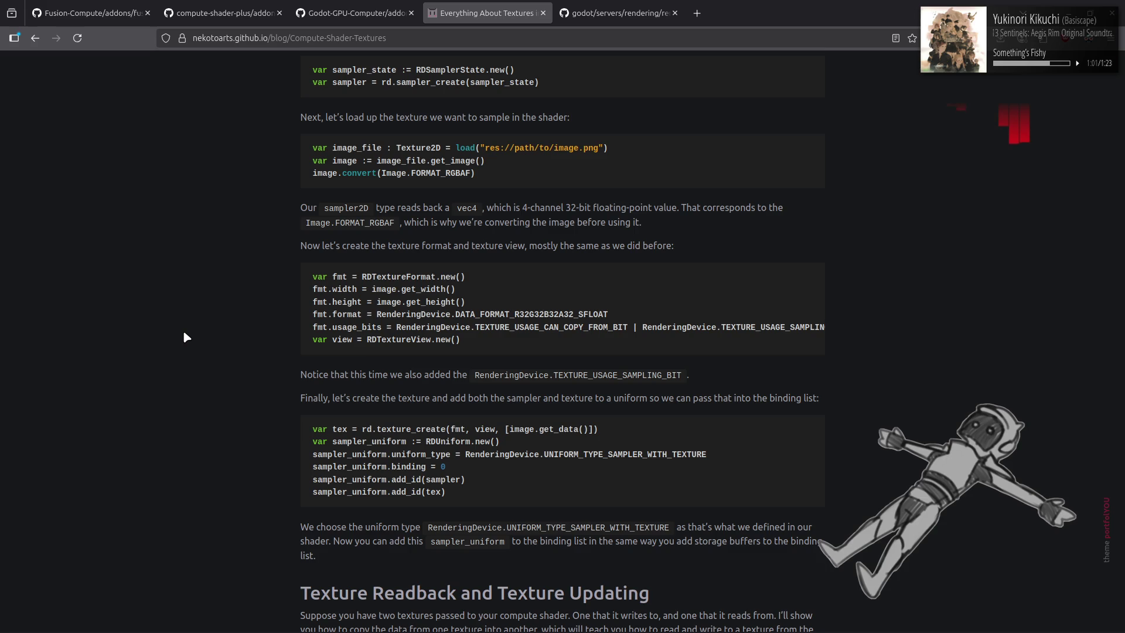
scroll(184, 332, down, 12)
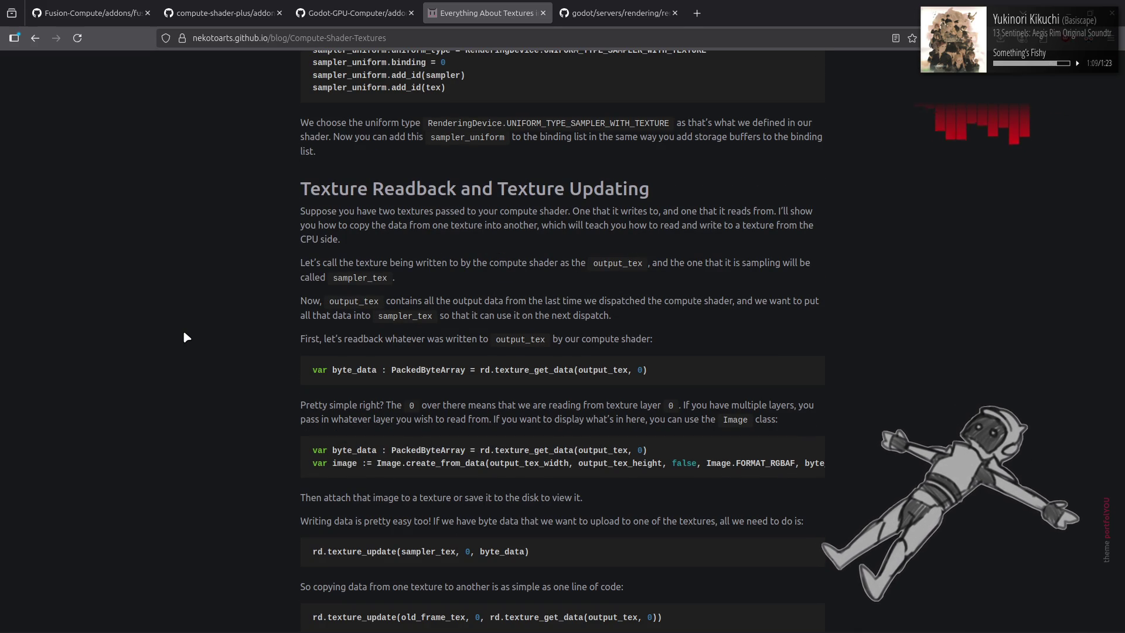
scroll(184, 332, down, 1)
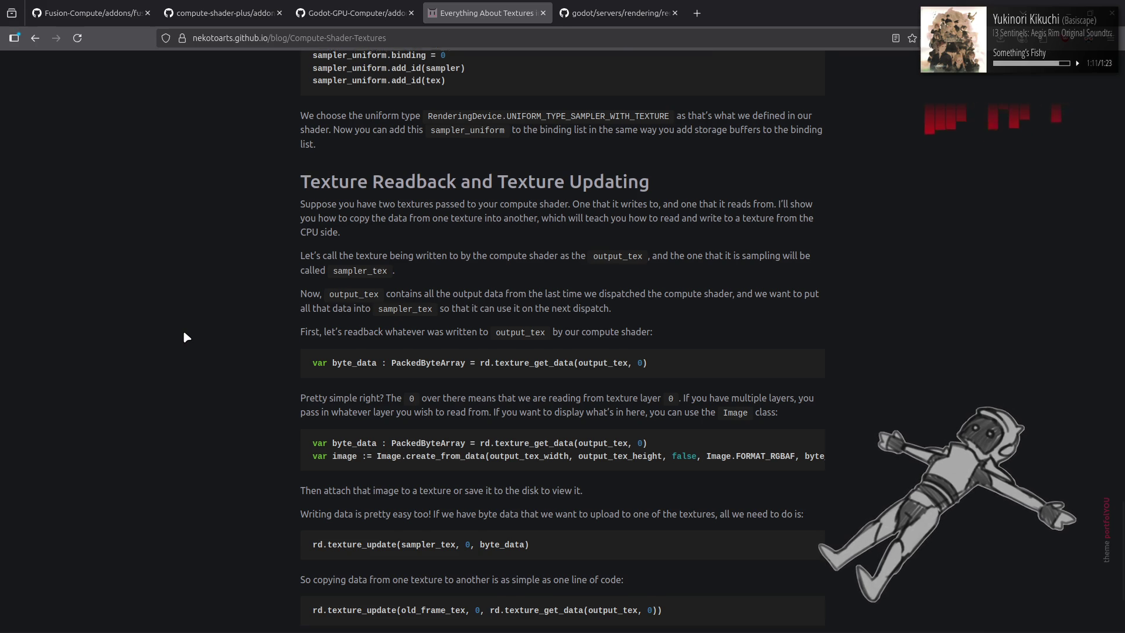
scroll(184, 334, down, 2)
scroll(184, 334, down, 2)
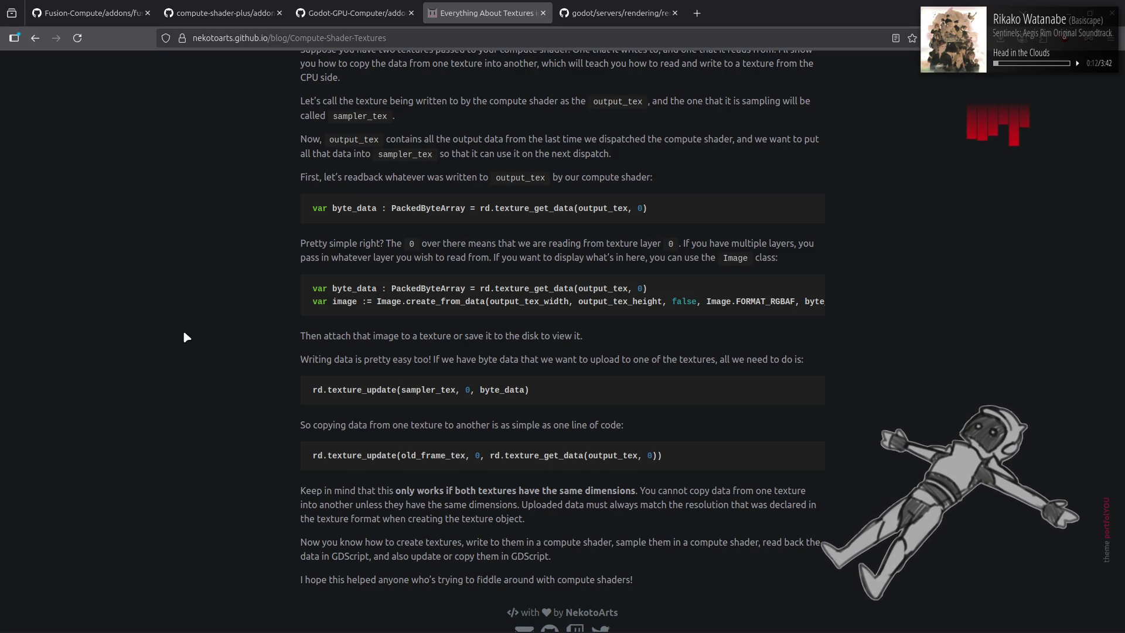
key(alt+Left)
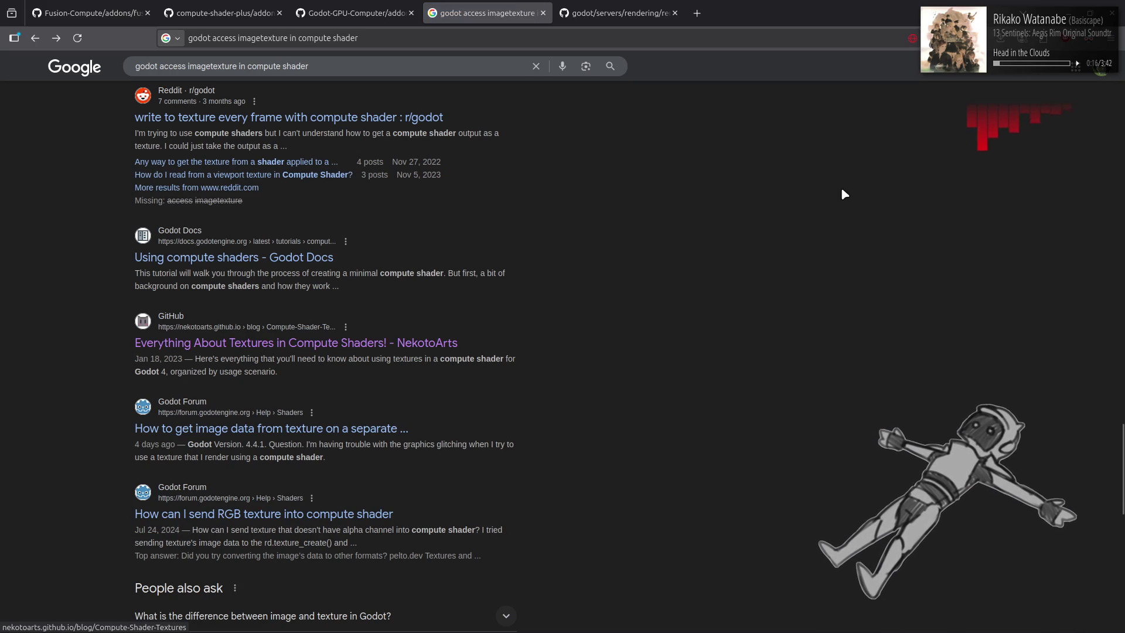
Glance at the Godot sky script, then open a blank Firefox tab
key(alt+Tab)
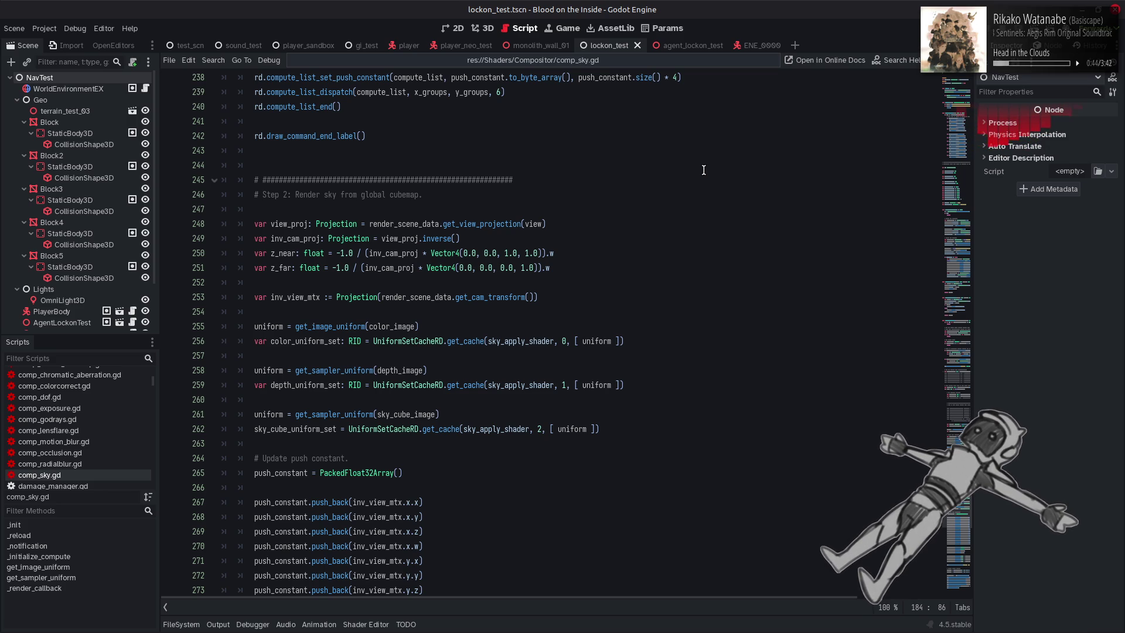
key(alt+Tab)
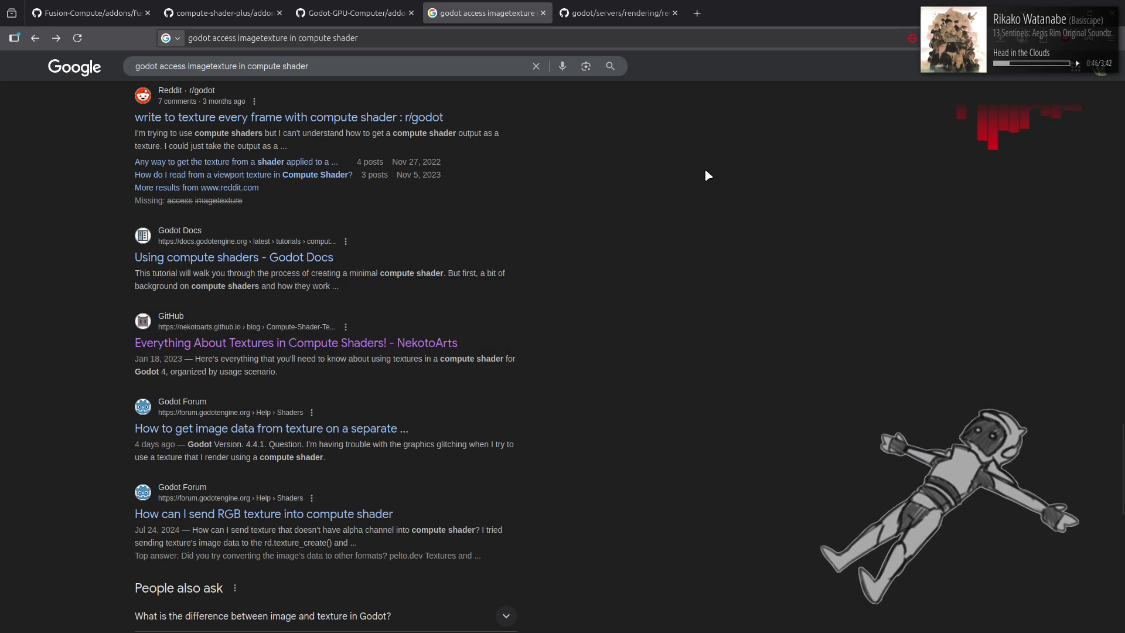
click(697, 13)
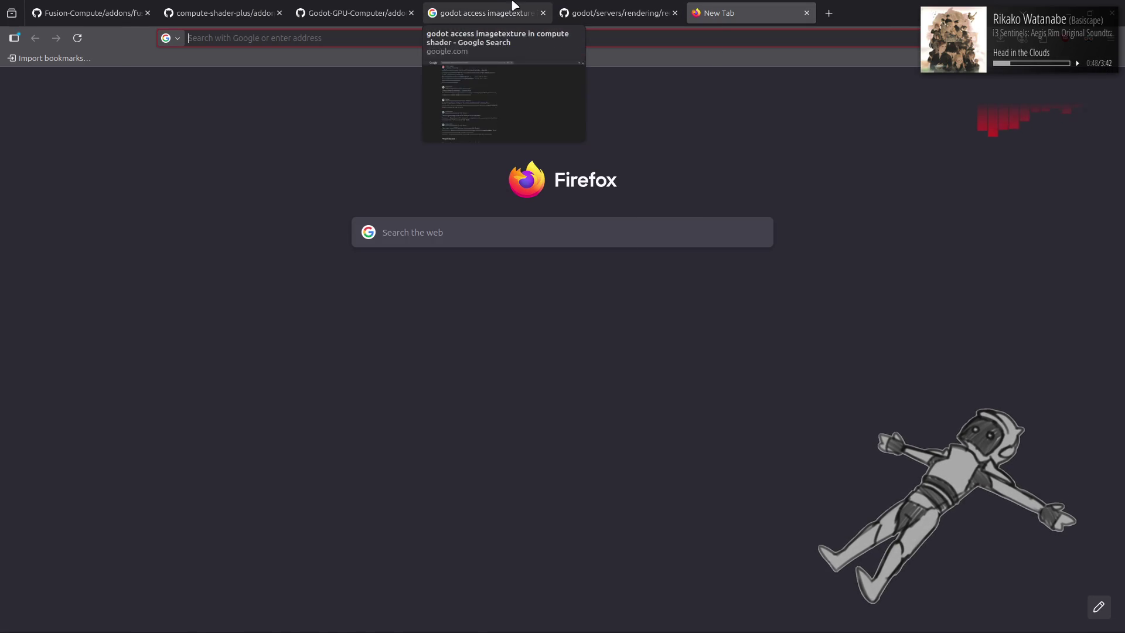
Google 'cubemap written from compute shader has one color per face' in the new tab
click(480, 12)
click(674, 5)
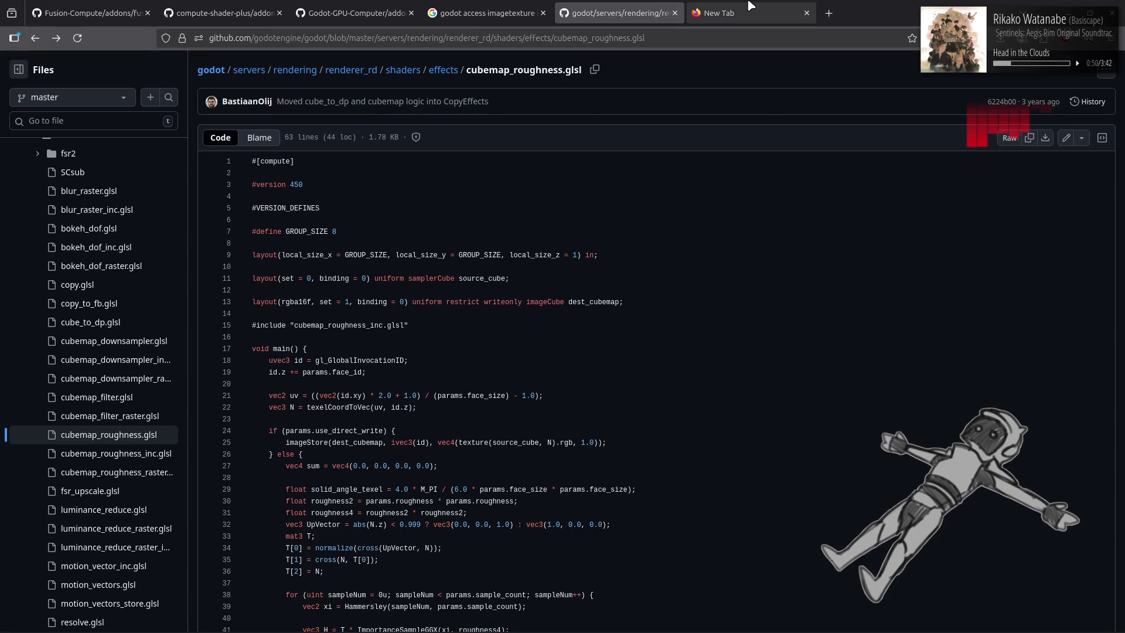
click(751, 12)
click(744, 33)
text(cu)
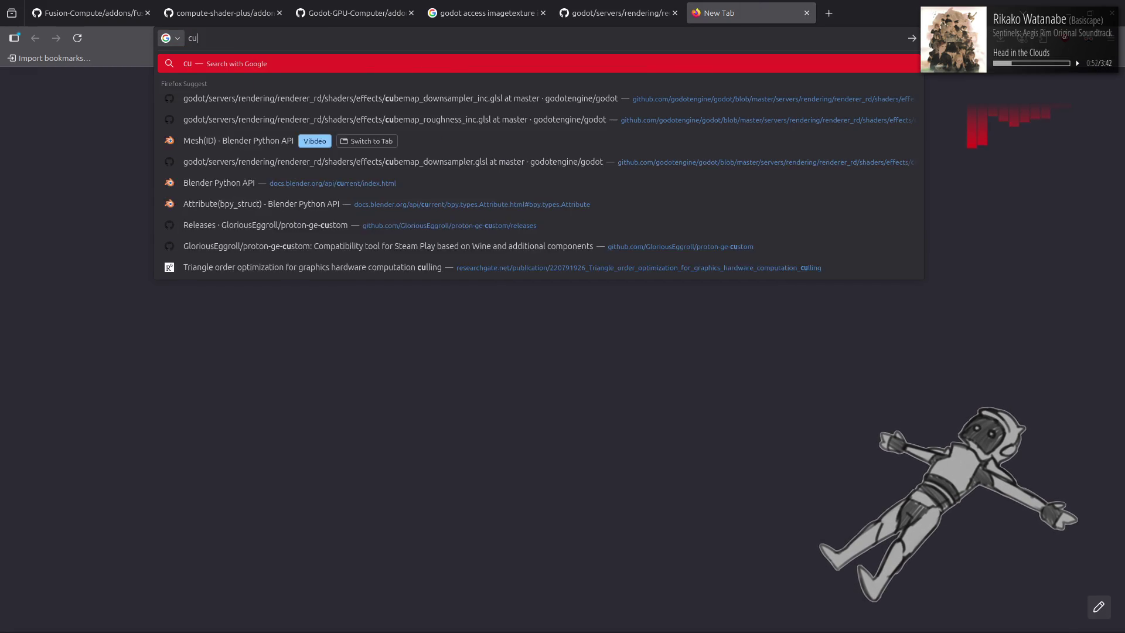
text(bemap writ)
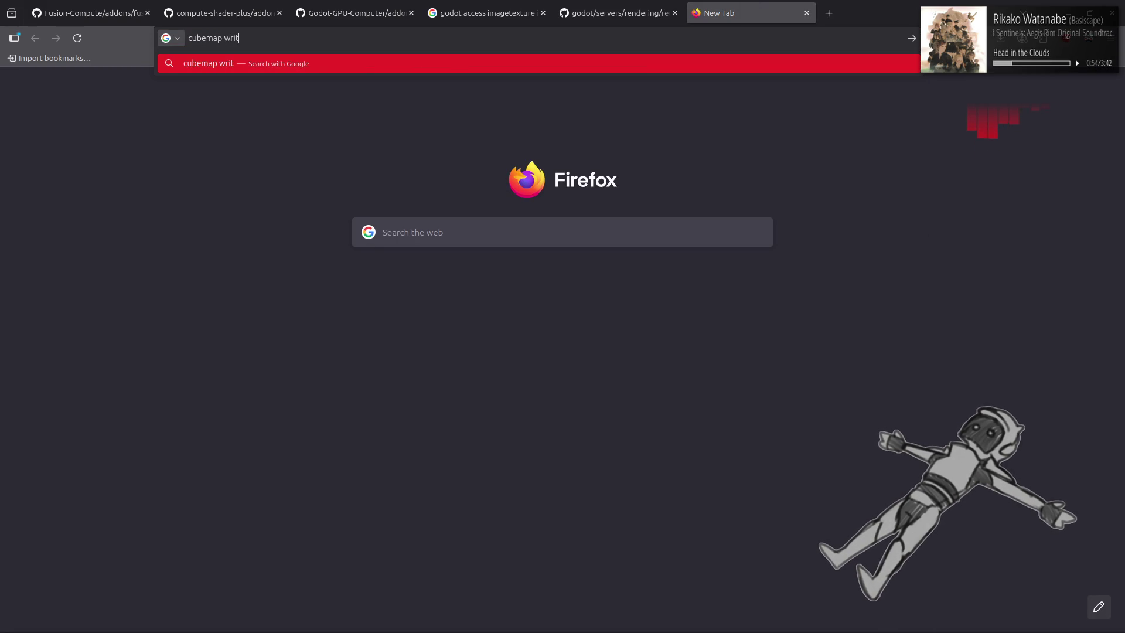
text(ten from co)
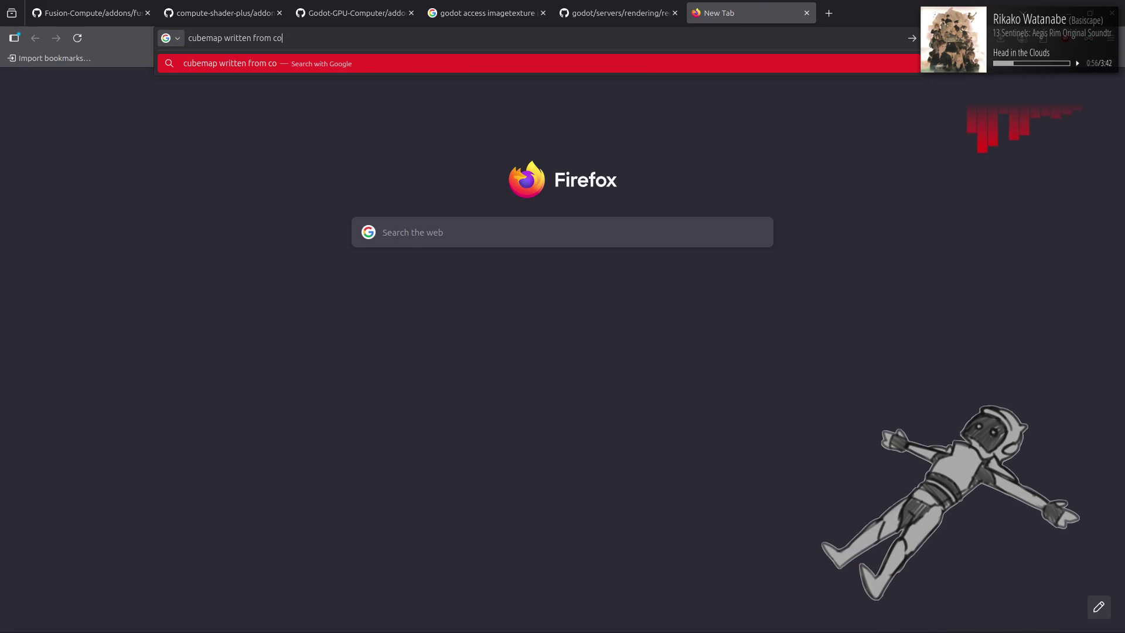
text(mpute shader)
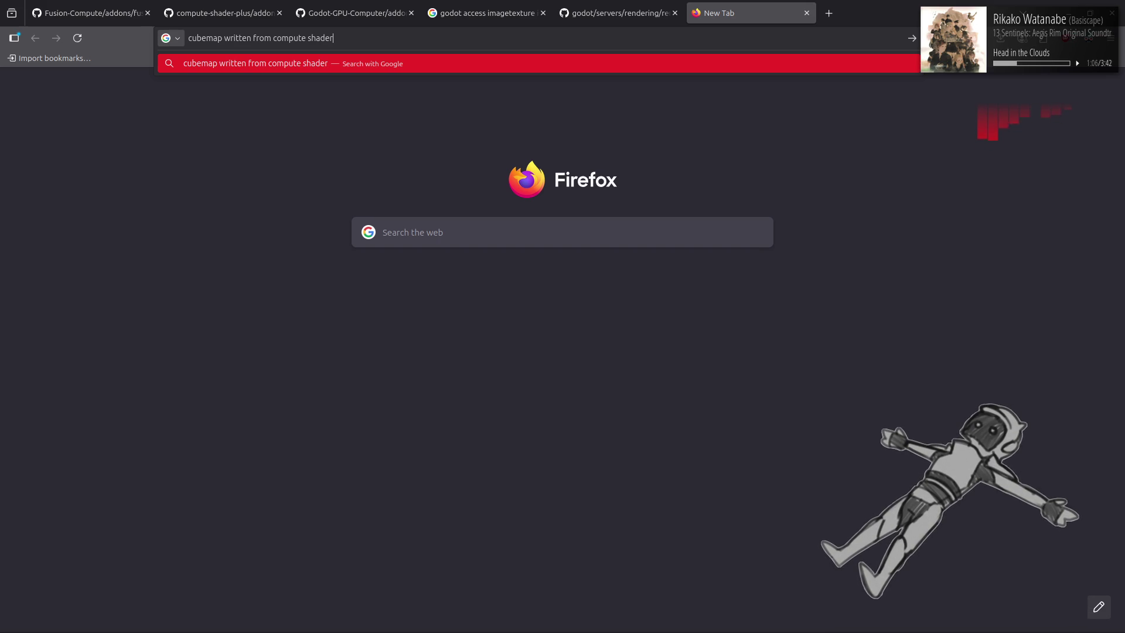
text( ha)
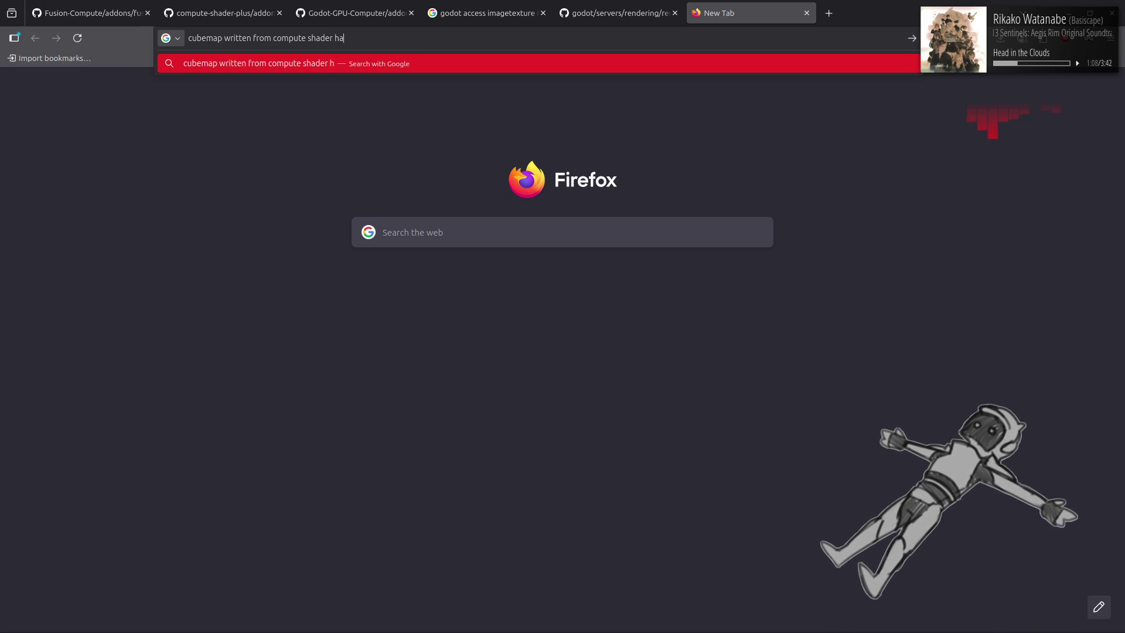
text(s one color per face)
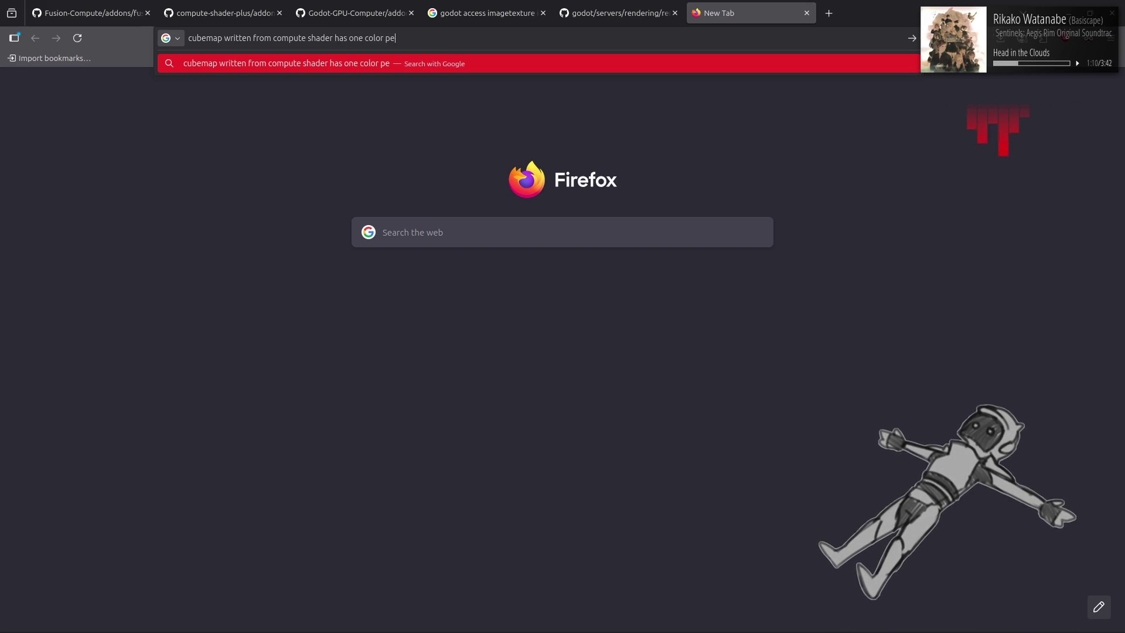
key(Return)
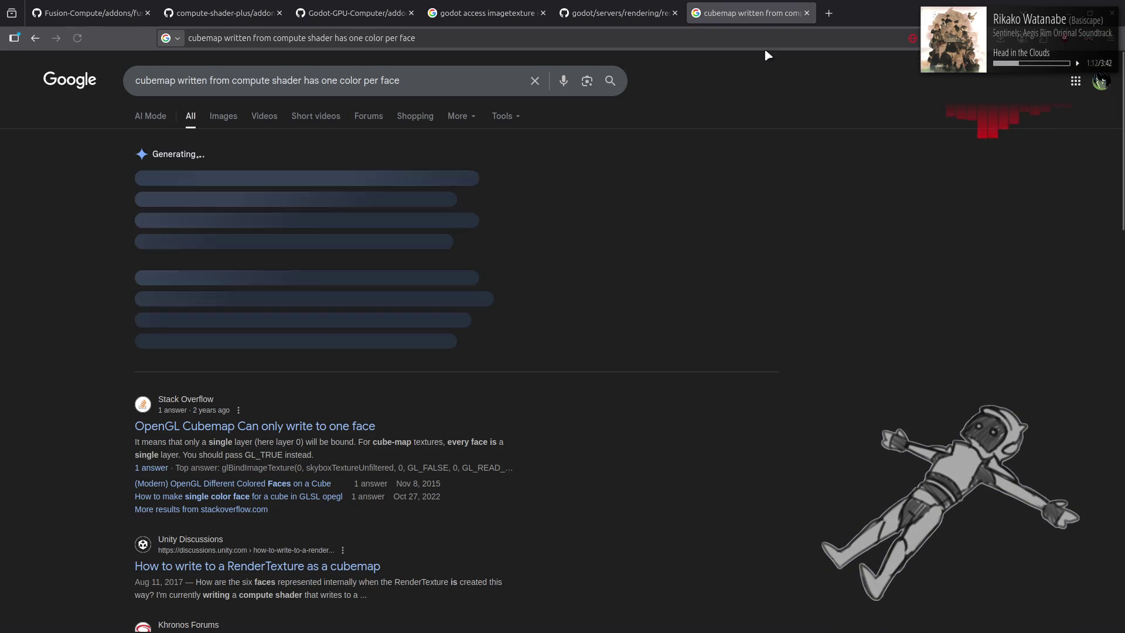
Browse the cubemap face search results, then close that tab to return to cubemap_roughness.glsl
scroll(768, 399, down, 5)
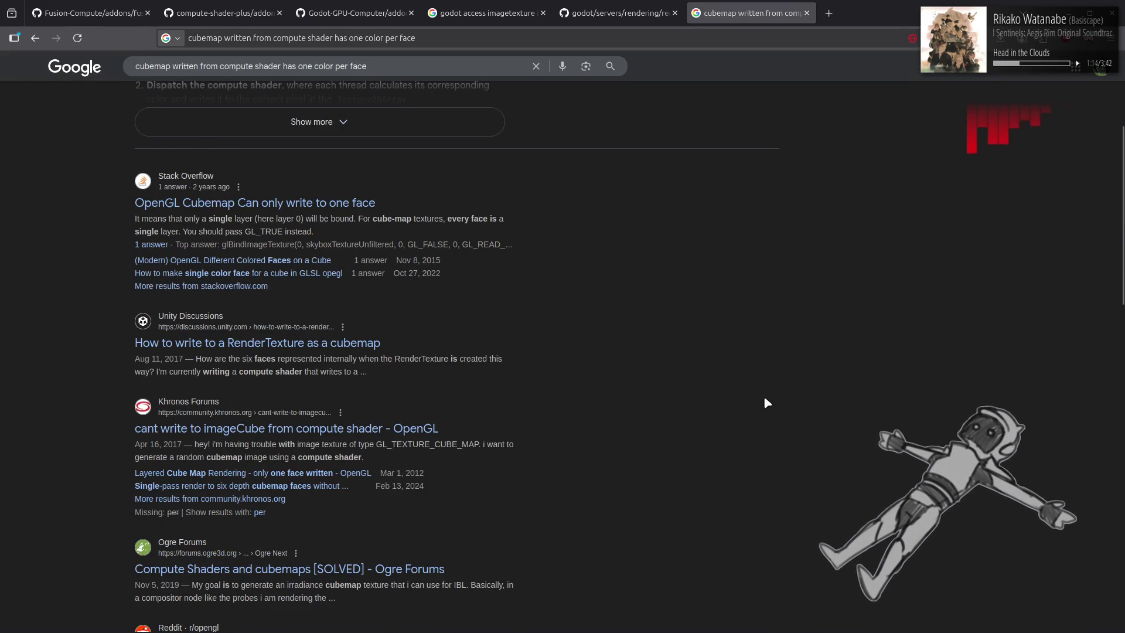
scroll(767, 402, down, 10)
scroll(754, 406, up, 13)
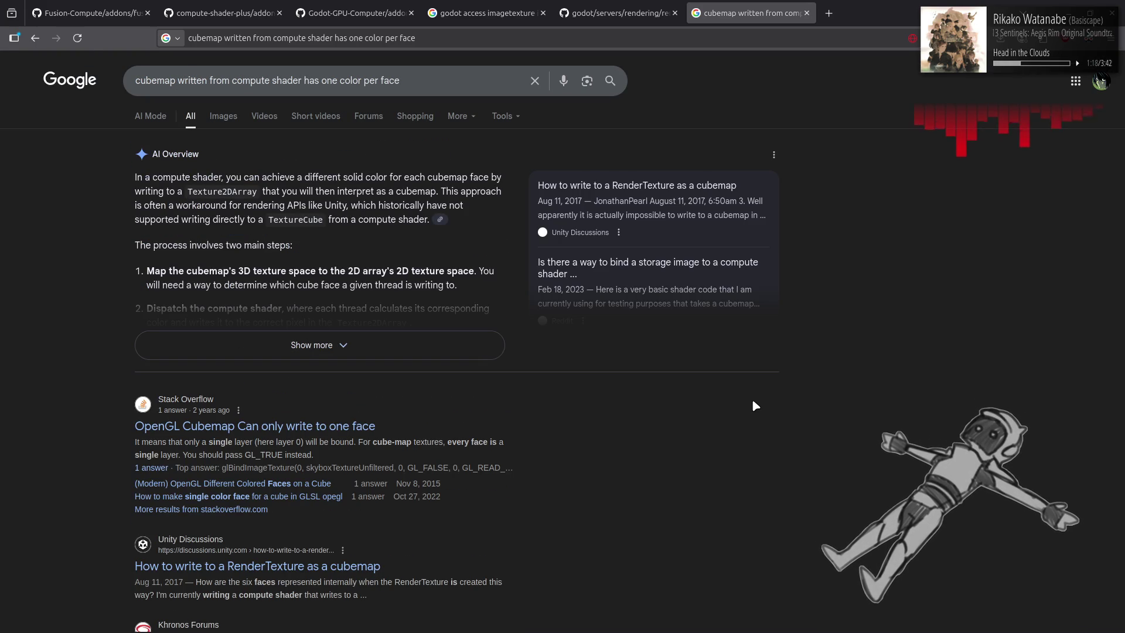
scroll(755, 405, down, 3)
scroll(725, 409, down, 2)
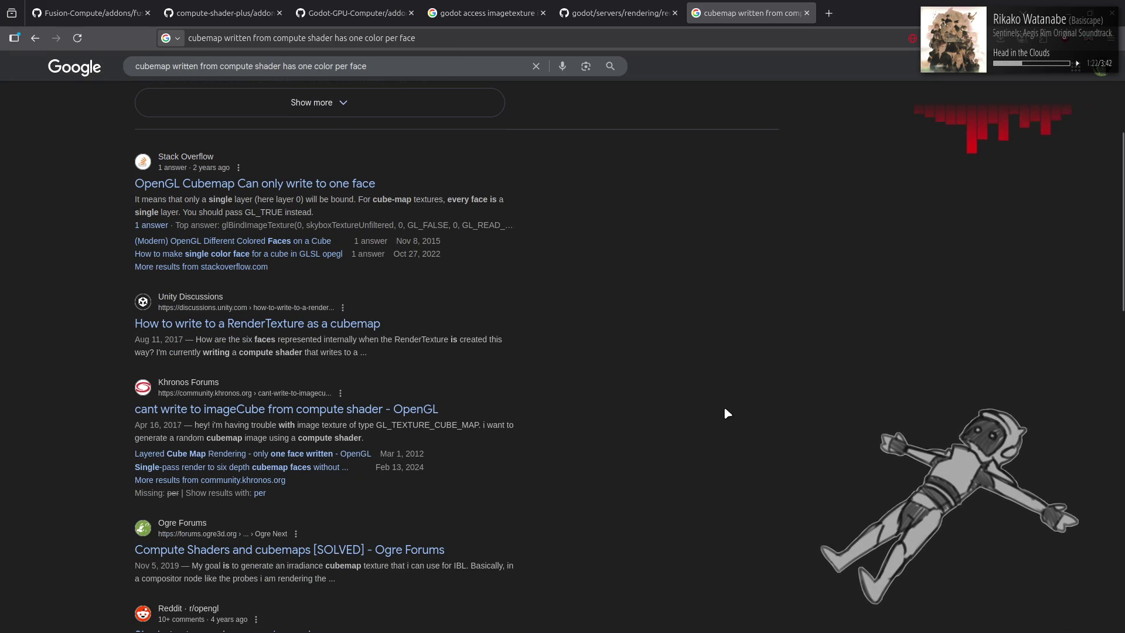
scroll(724, 410, down, 3)
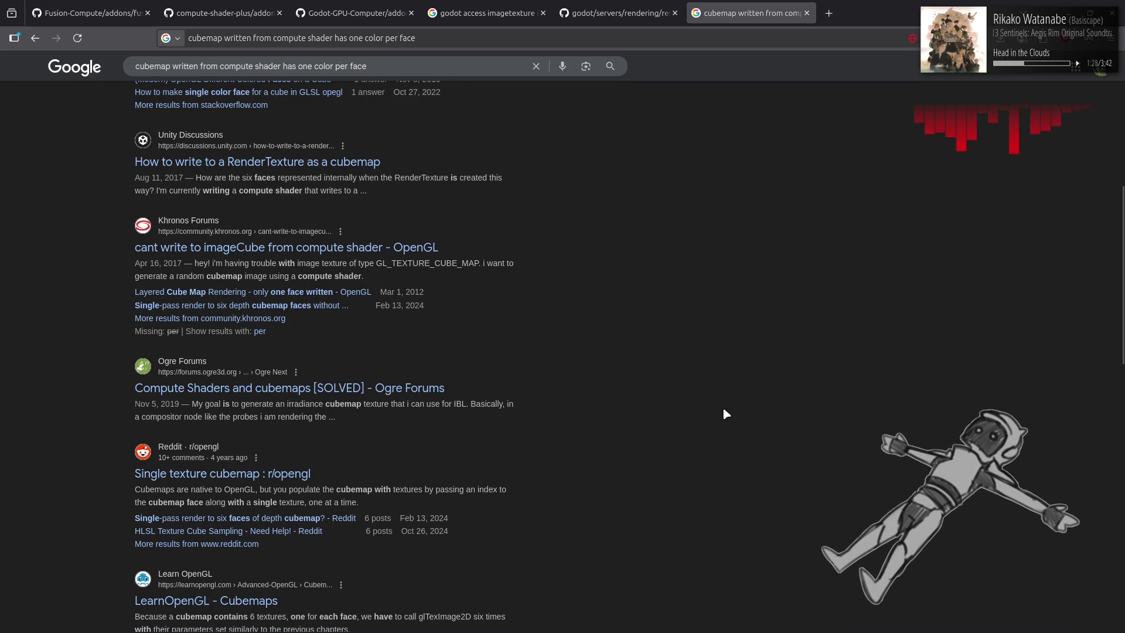
scroll(724, 411, down, 3)
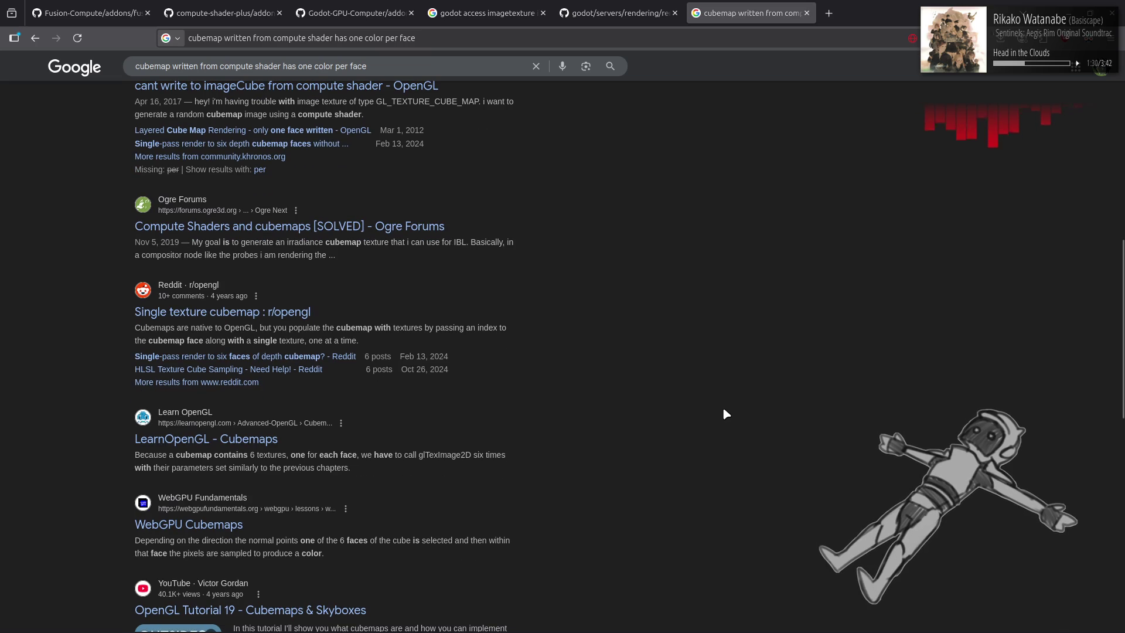
scroll(724, 412, down, 3)
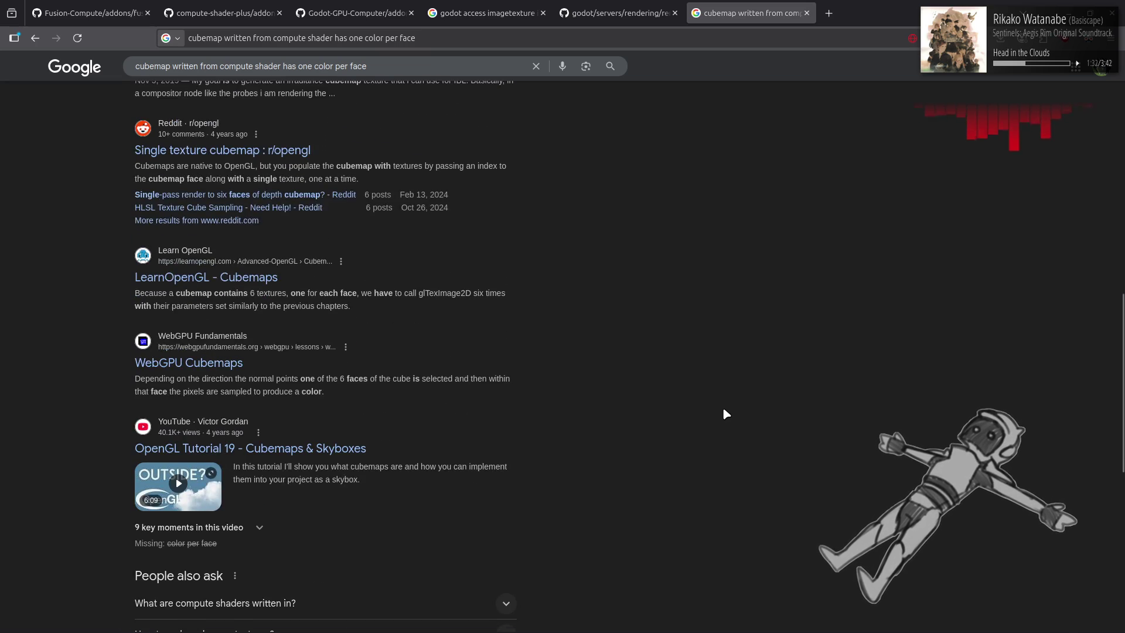
scroll(726, 414, down, 3)
scroll(495, 581, down, 2)
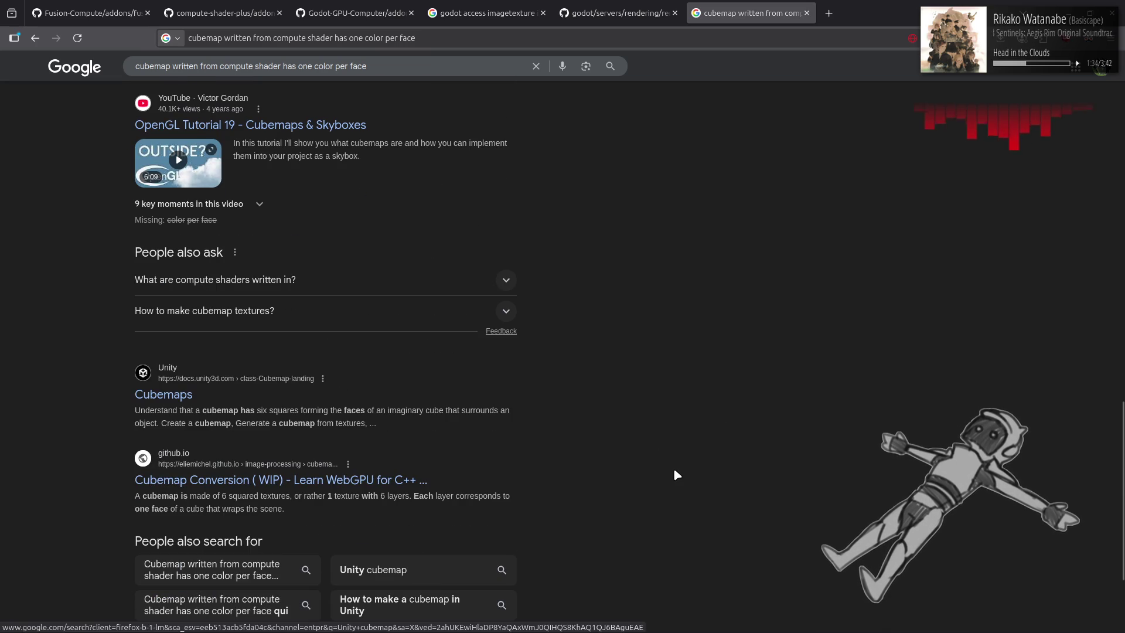
middle_click(749, 10)
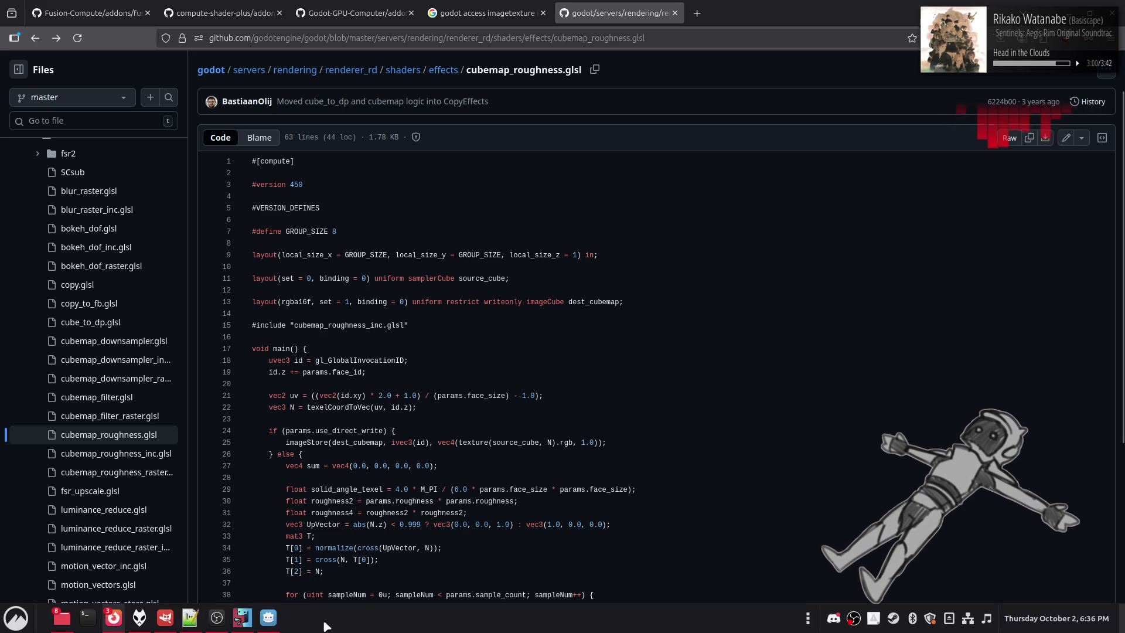
click(192, 621)
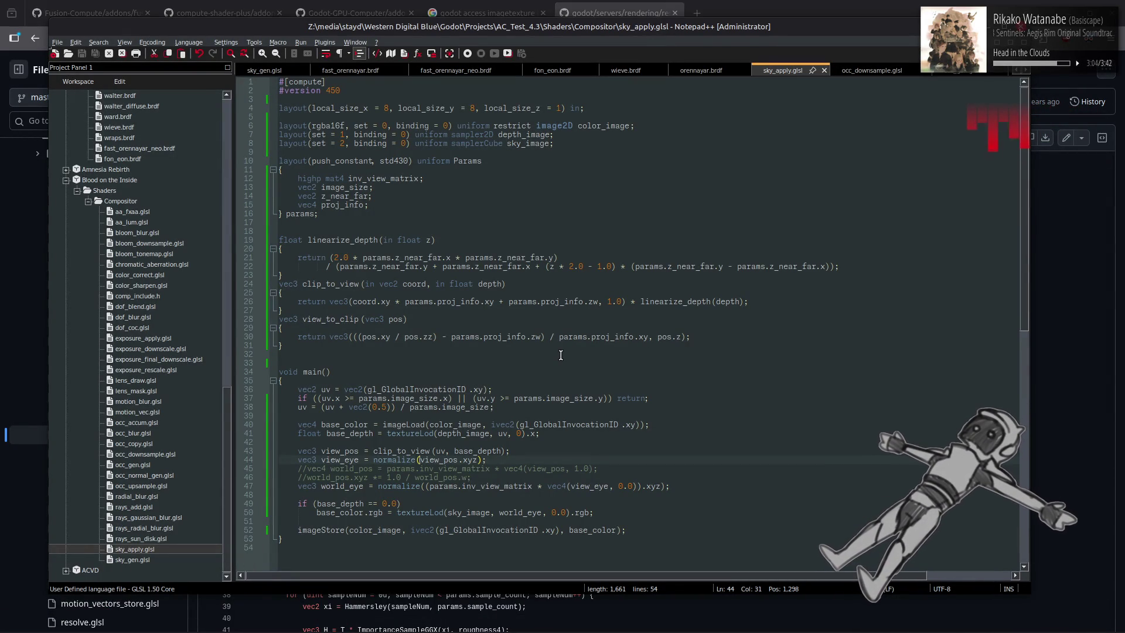
double_click(132, 560)
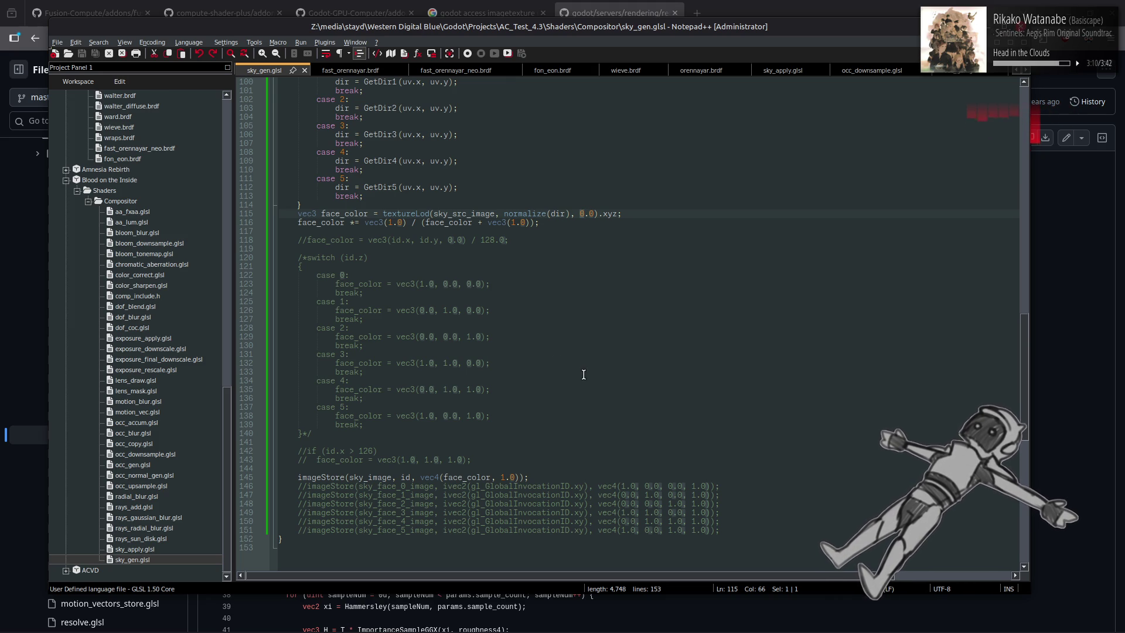
double_click(406, 477)
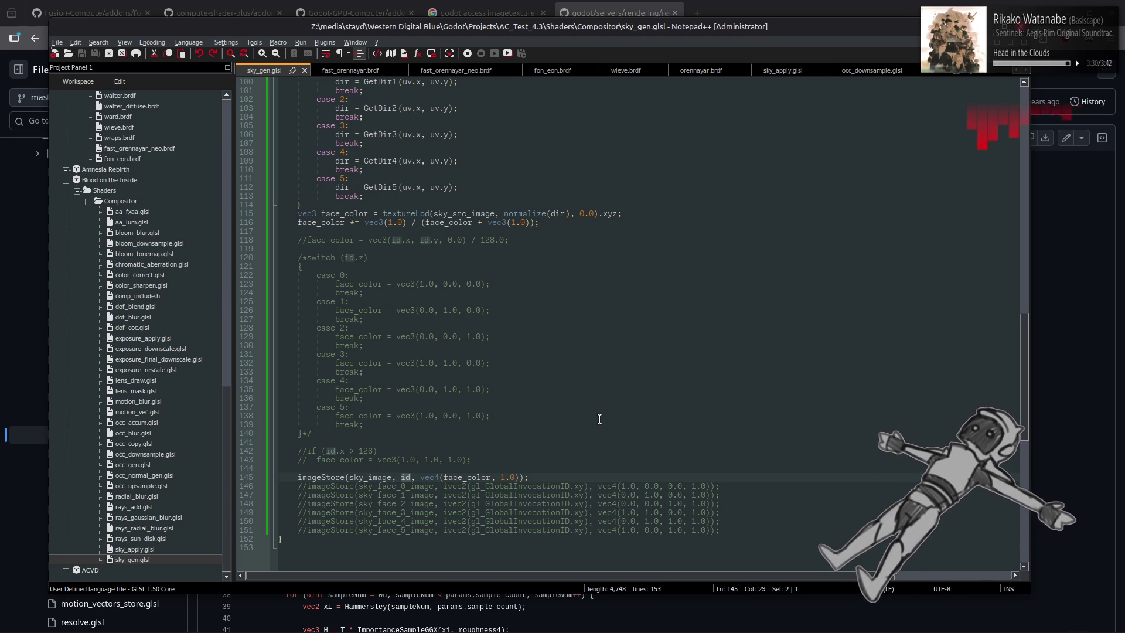
click(772, 2)
mouse_move(530, 6)
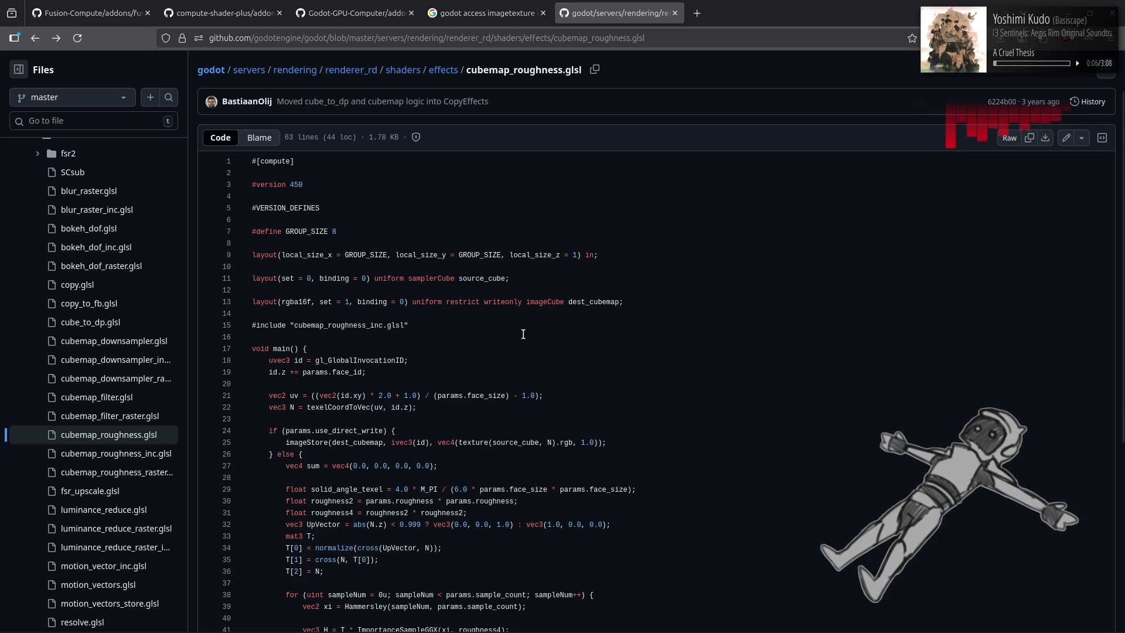
In sky_gen.glsl, replace ' + vec2(0.5)' on line 91 with ' * 2.0 + 1.0'
key(alt+Tab)
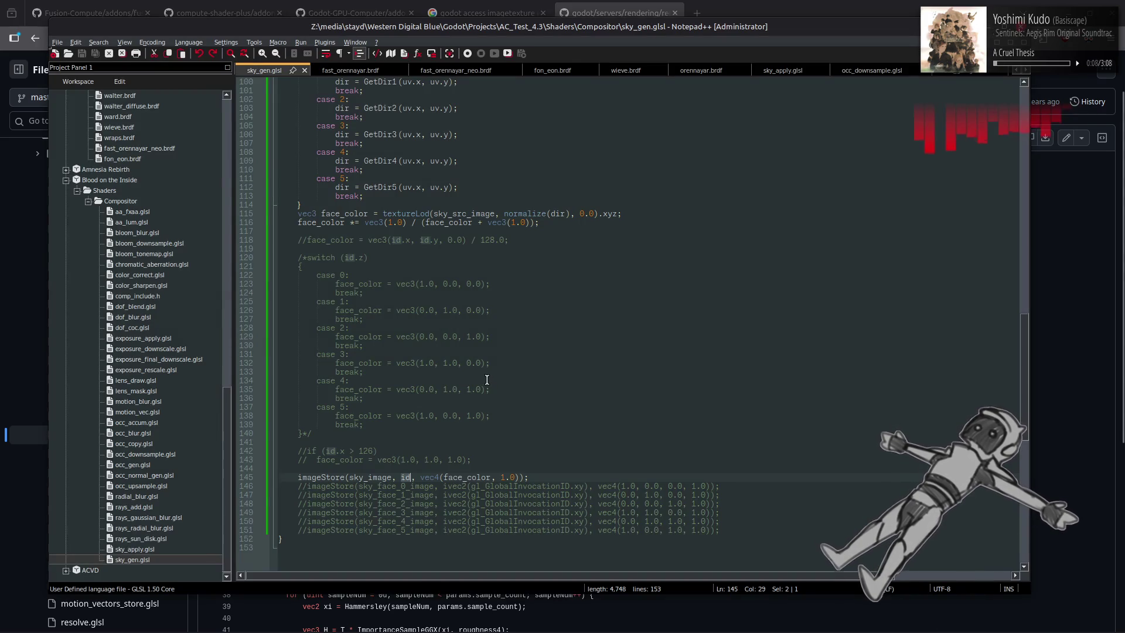
key(alt+Tab)
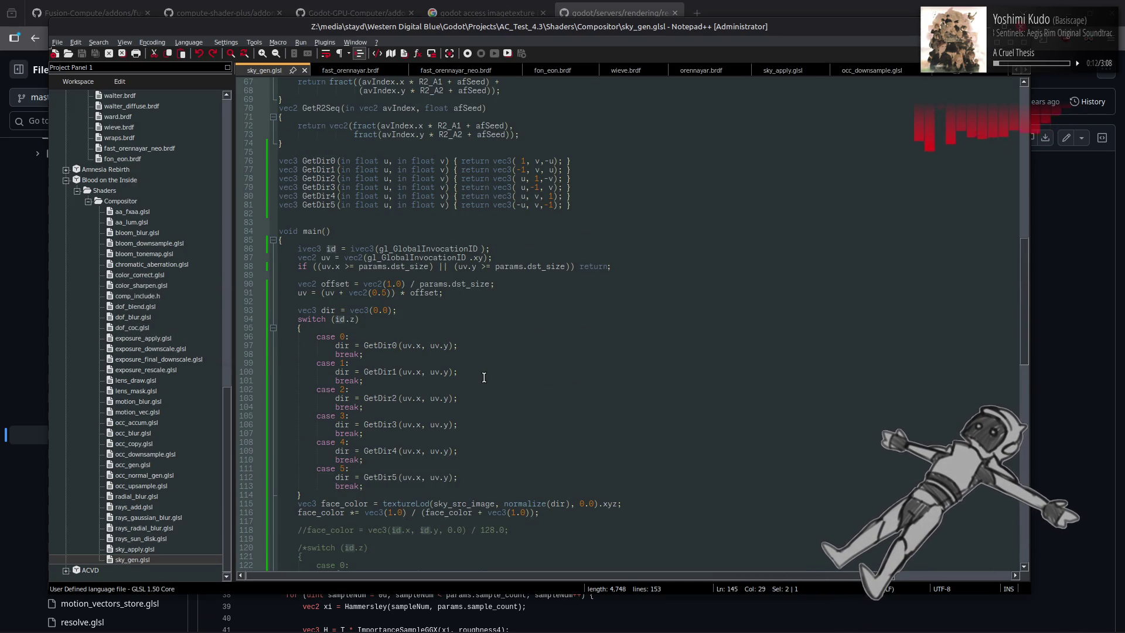
double_click(326, 267)
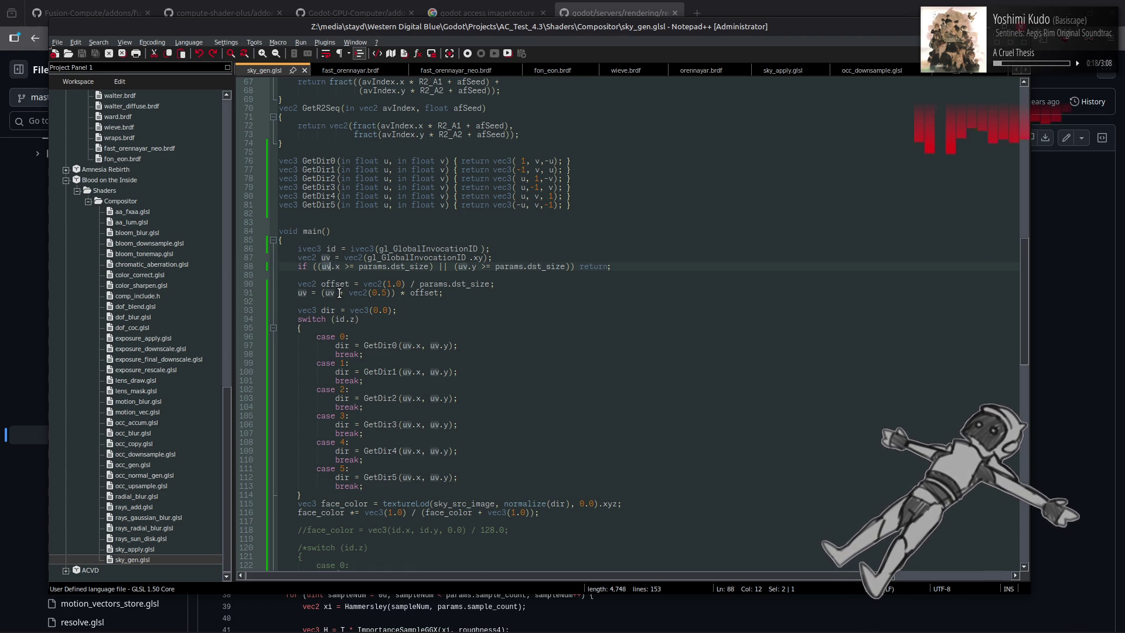
drag(336, 292, 392, 292)
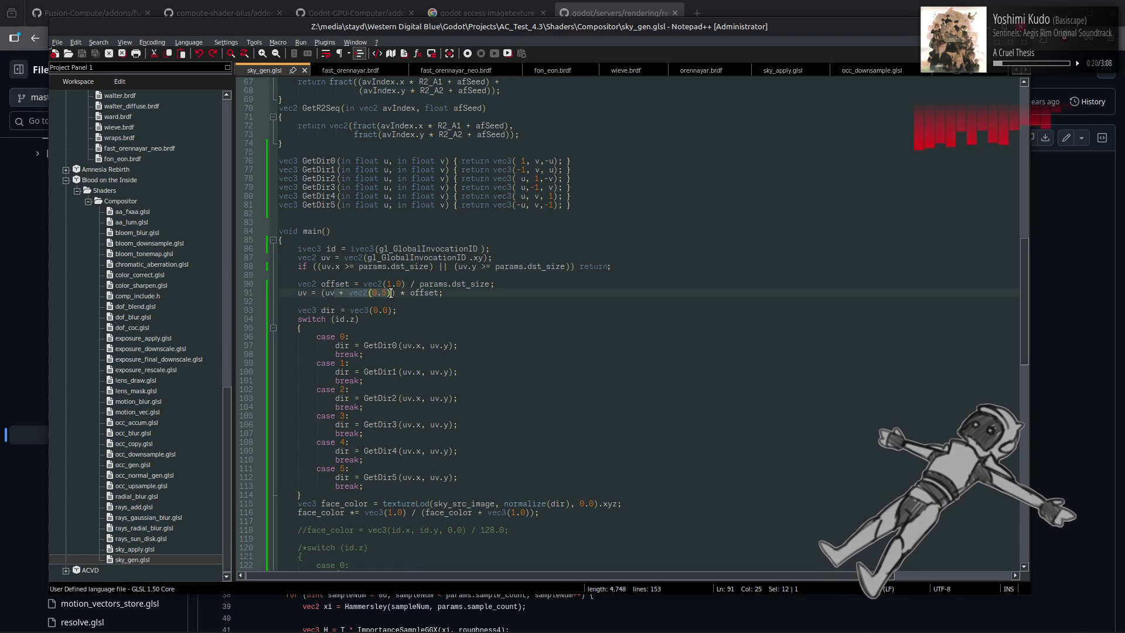
text(* 2.0)
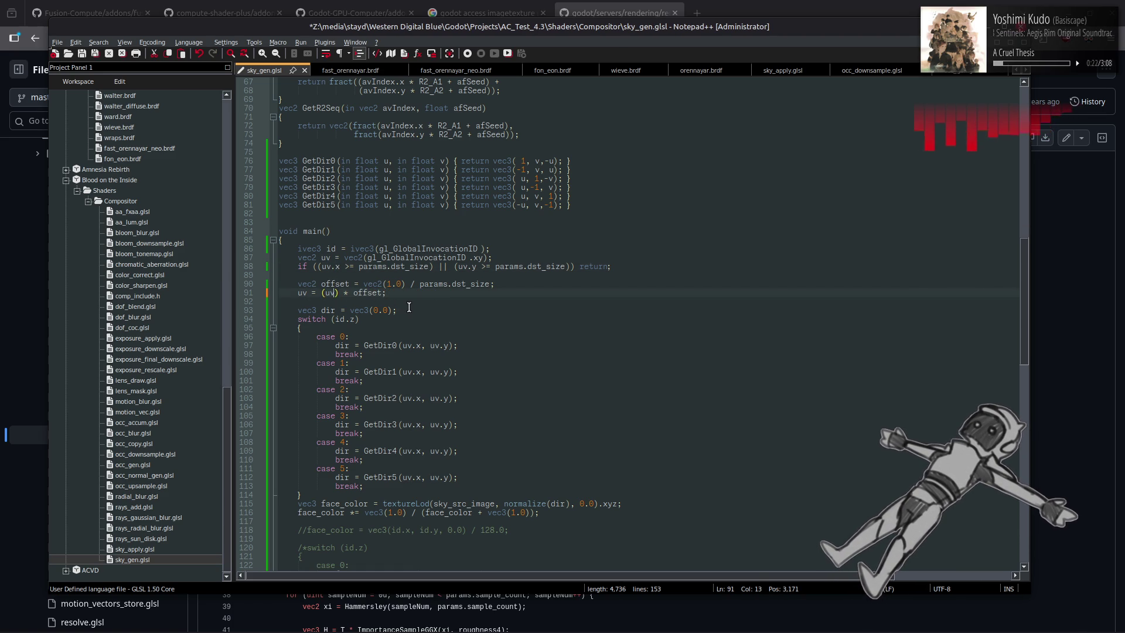
text( + 1.0)
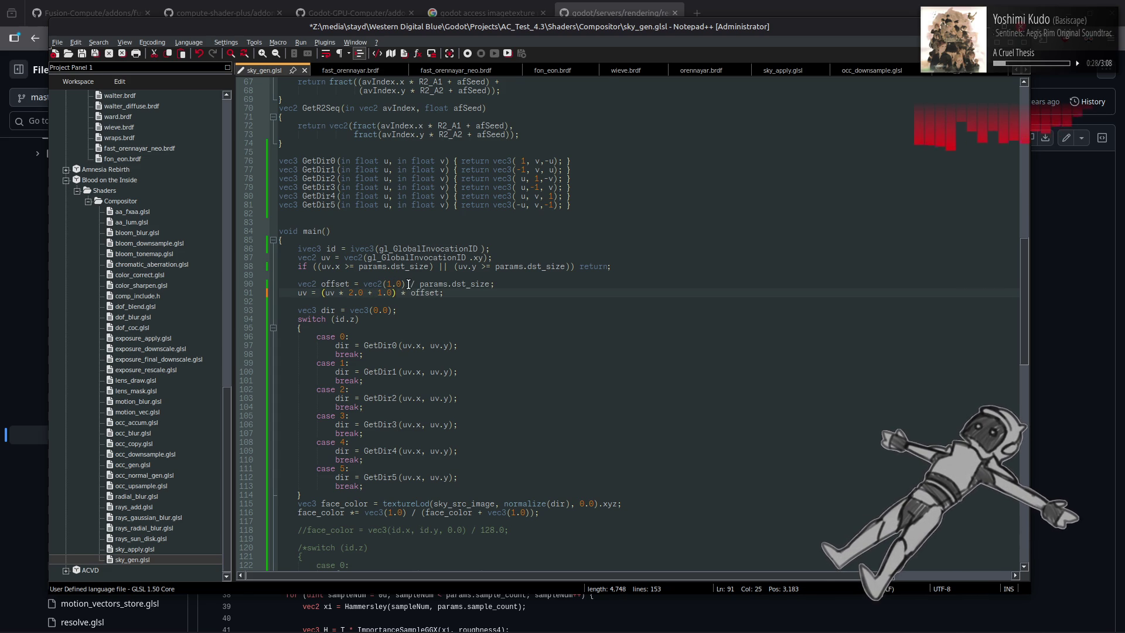
Finish line 91 as uv = (uv * 2.0 + 1.0) / params.dst_size - 1.0 and save
drag(407, 284, 495, 284)
key(ctrl+c)
drag(398, 293, 440, 293)
key(ctrl+v)
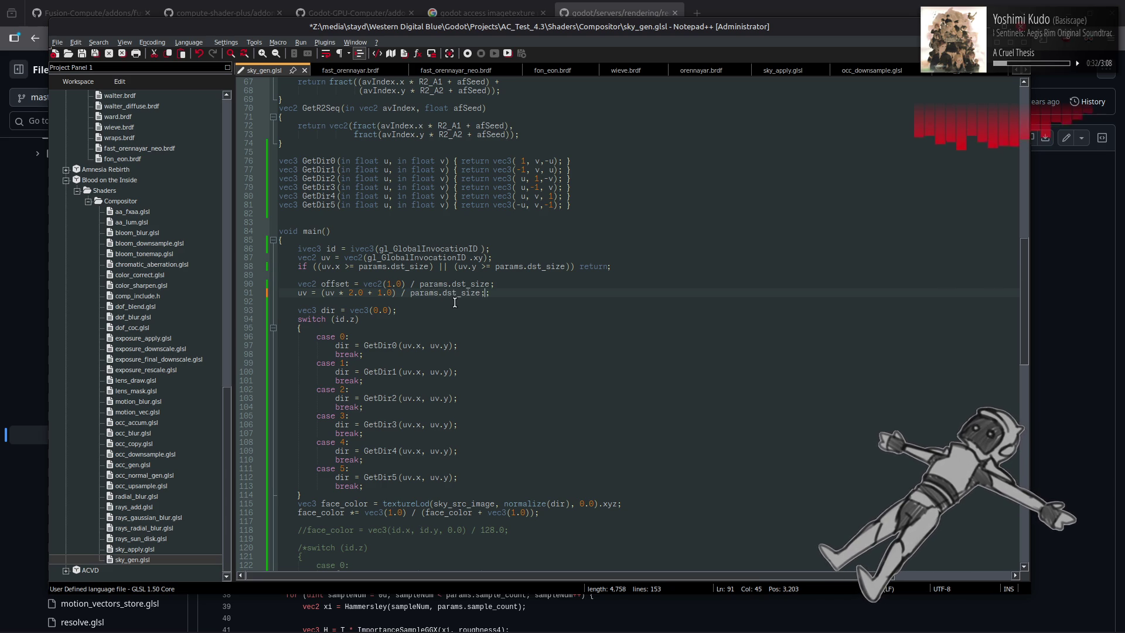
text( - 1.0)
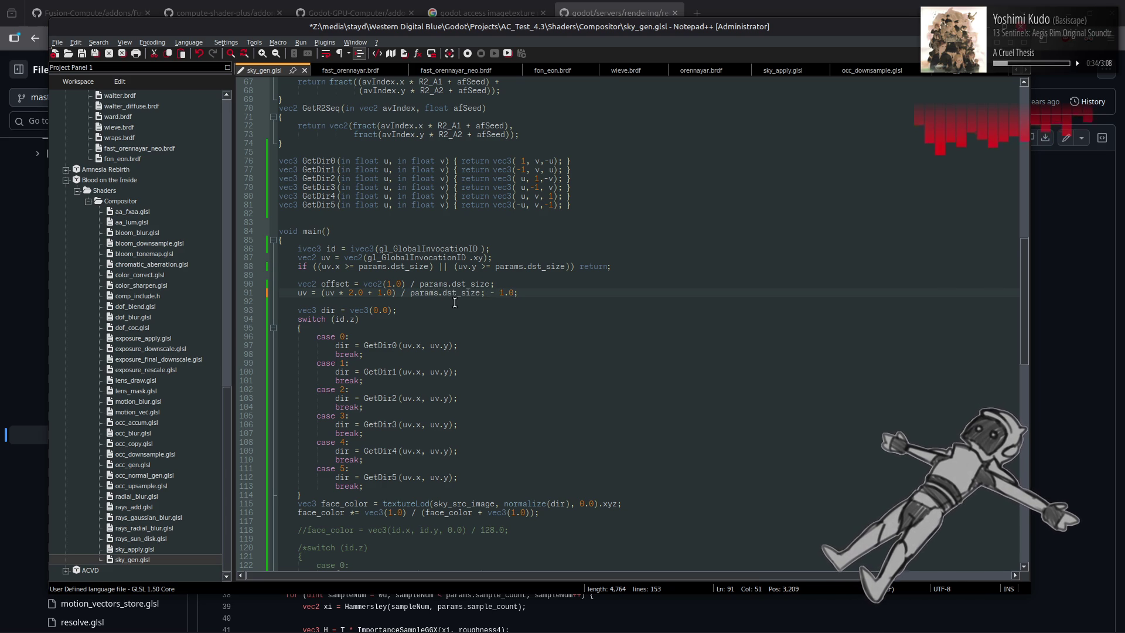
click(484, 293)
key(BackSpace)
click(557, 293)
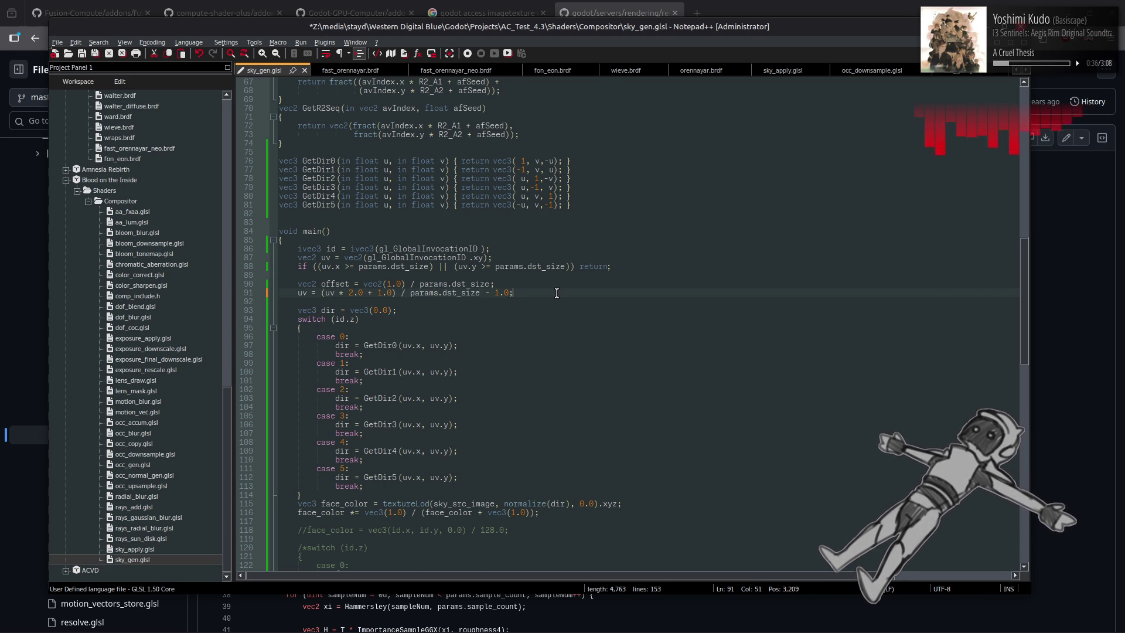
key(ctrl+s)
key(alt+Tab)
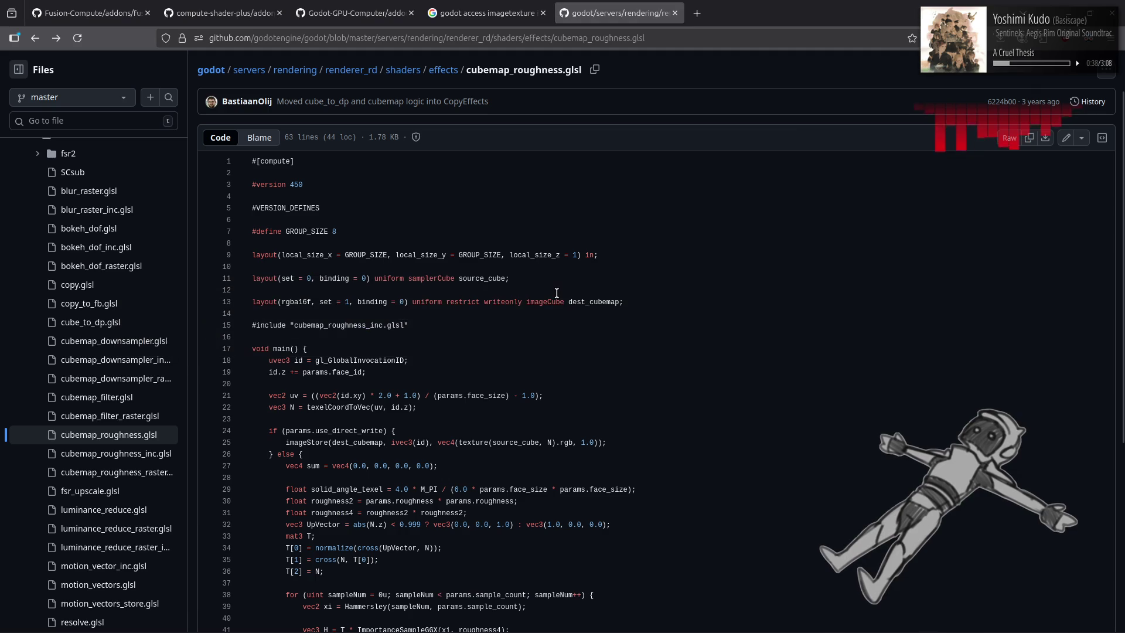
key(alt+Tab)
key(alt+Tab)
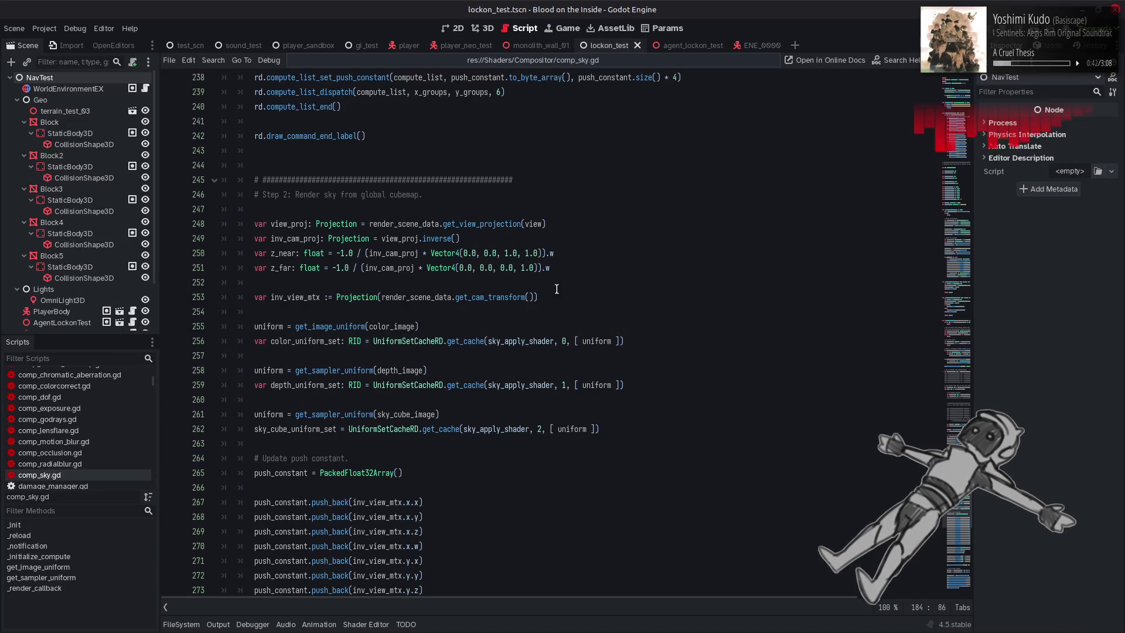
Open lockon_test's 3D view and fly around the wall, floor and blocks to check the sky
click(484, 28)
right_click(512, 364)
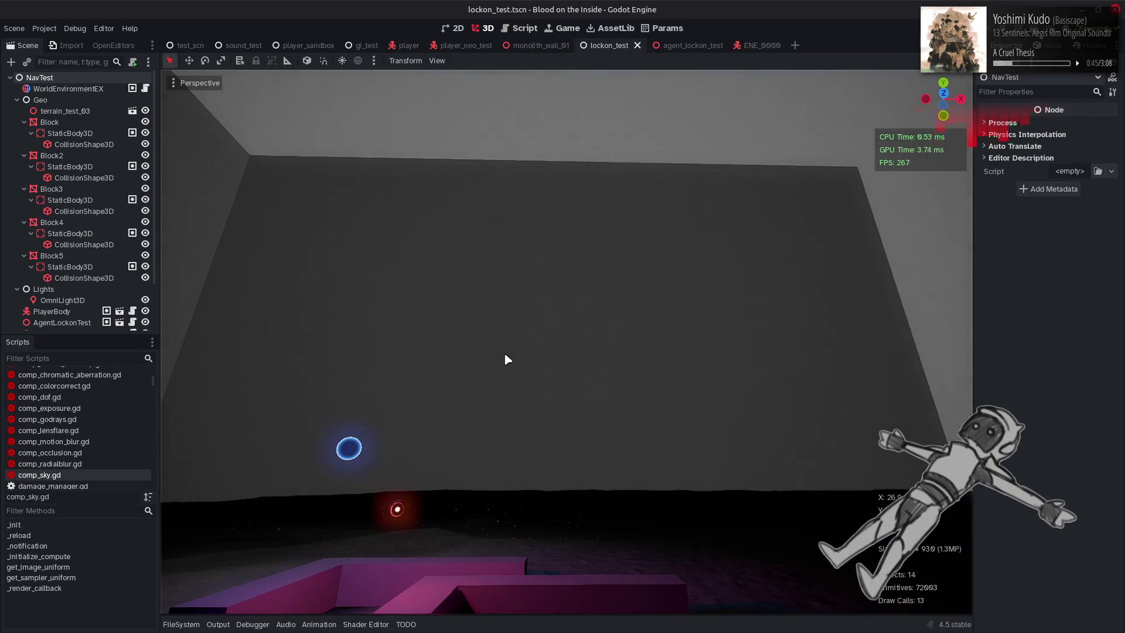
right_click(504, 353)
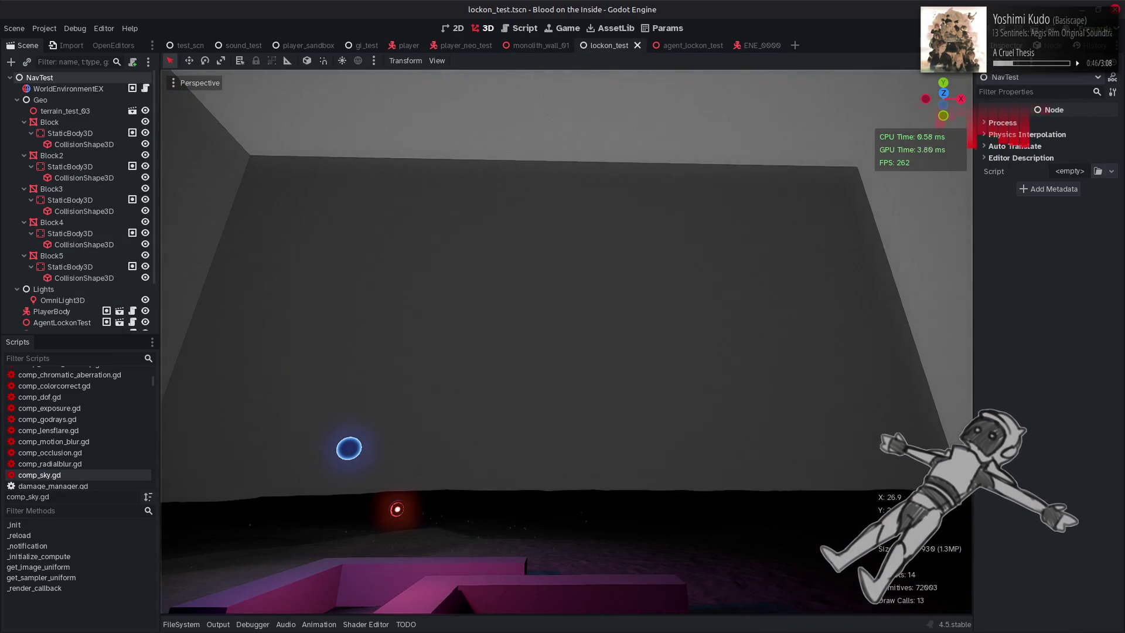
right_click(504, 353)
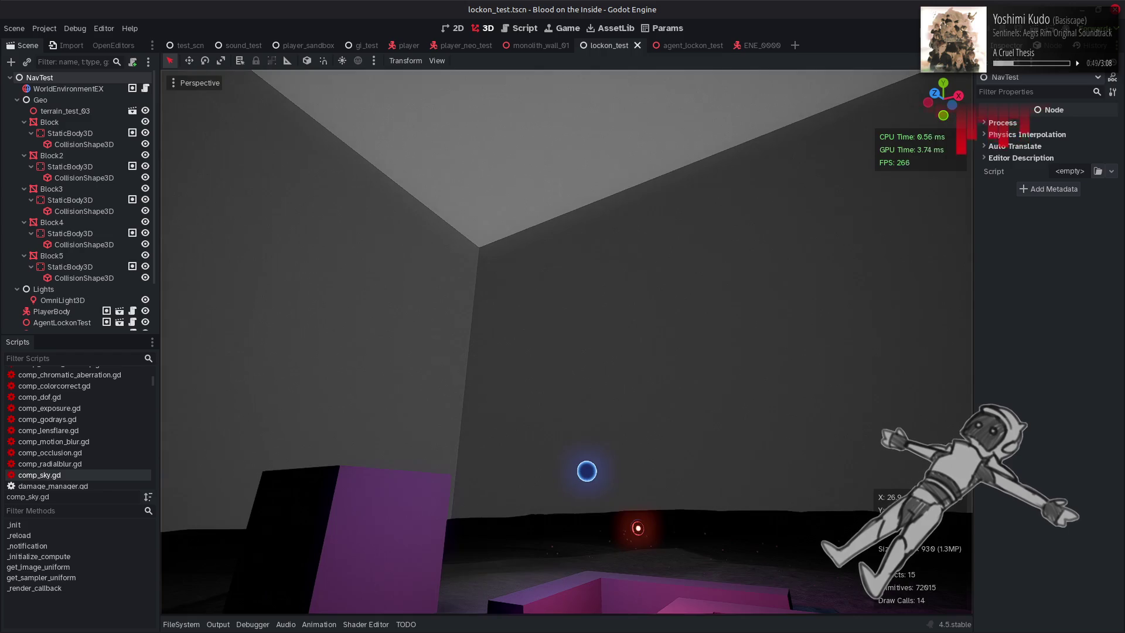
right_click(504, 353)
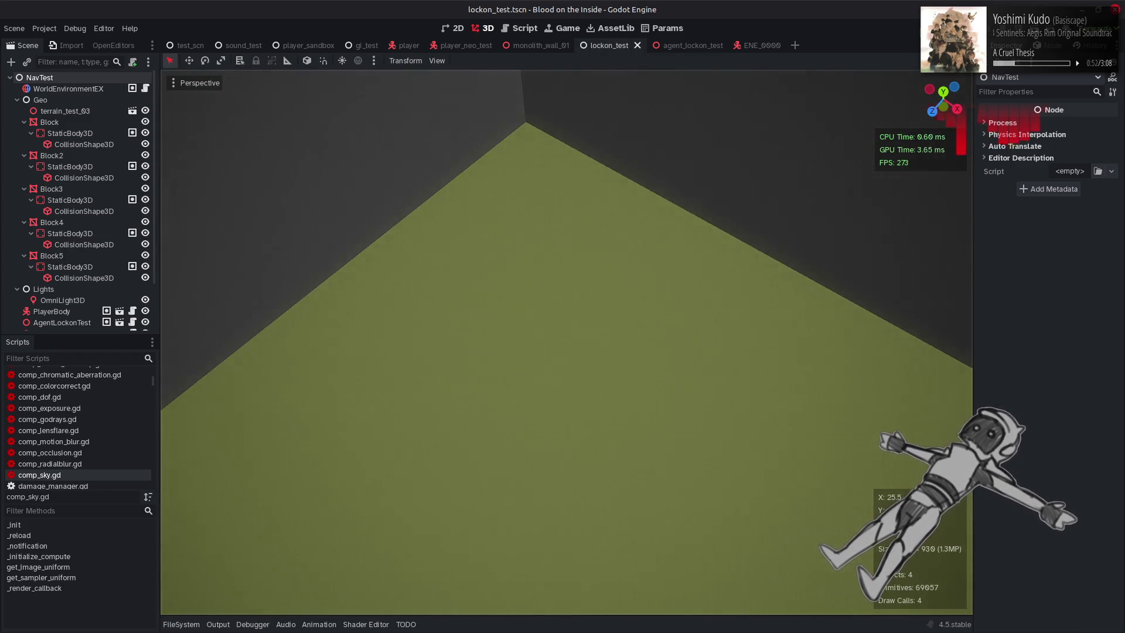
right_click(504, 353)
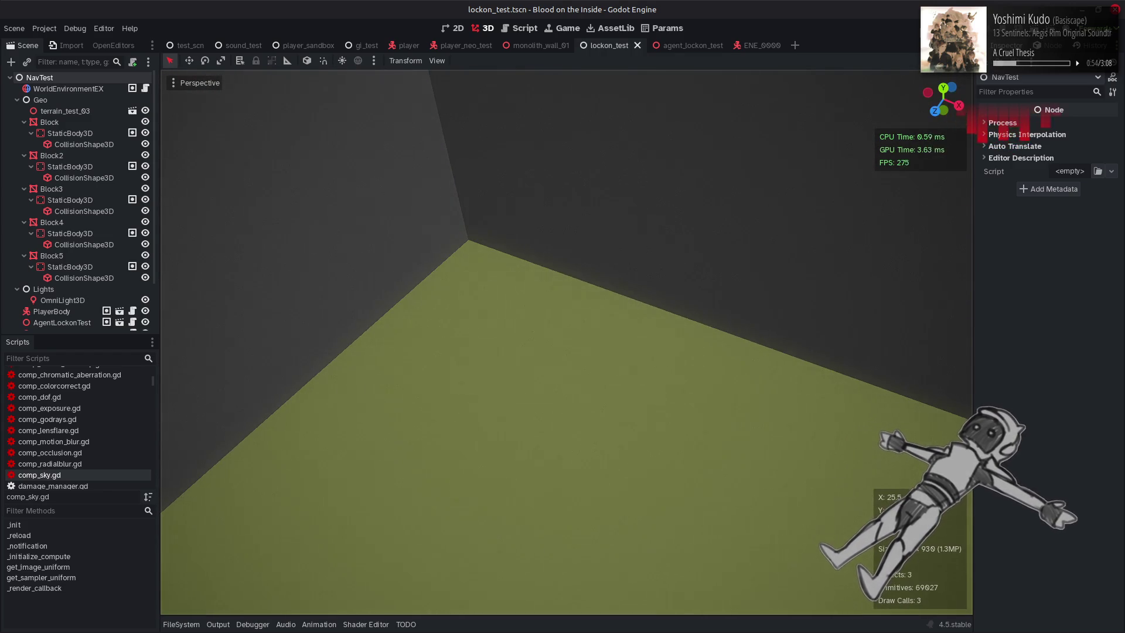
right_click(487, 381)
key(alt+Tab)
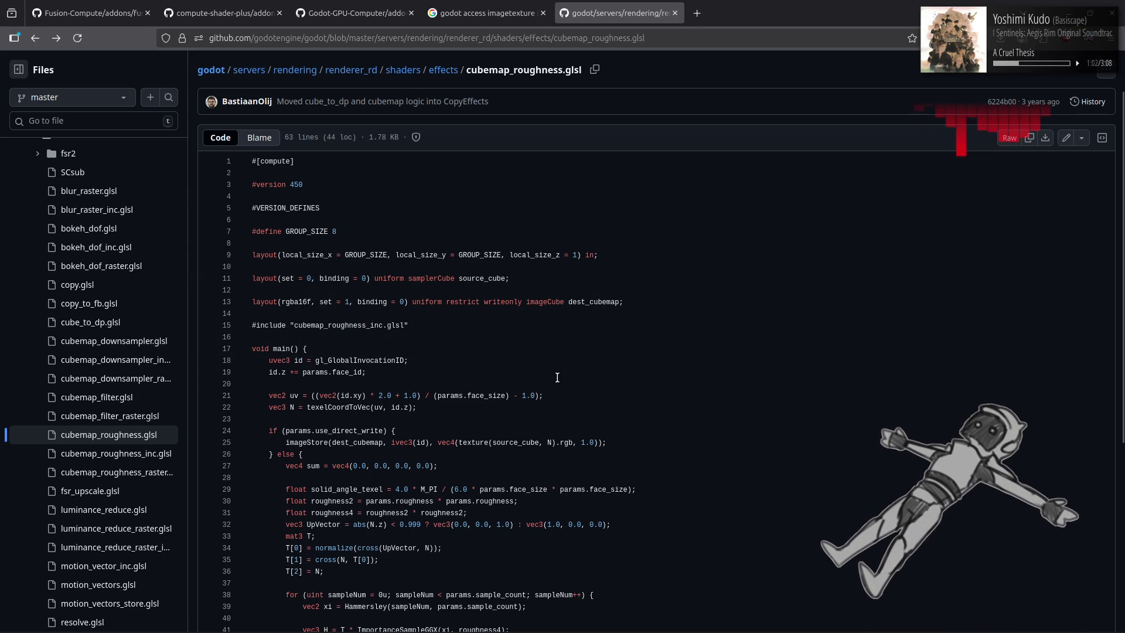
key(alt+Tab)
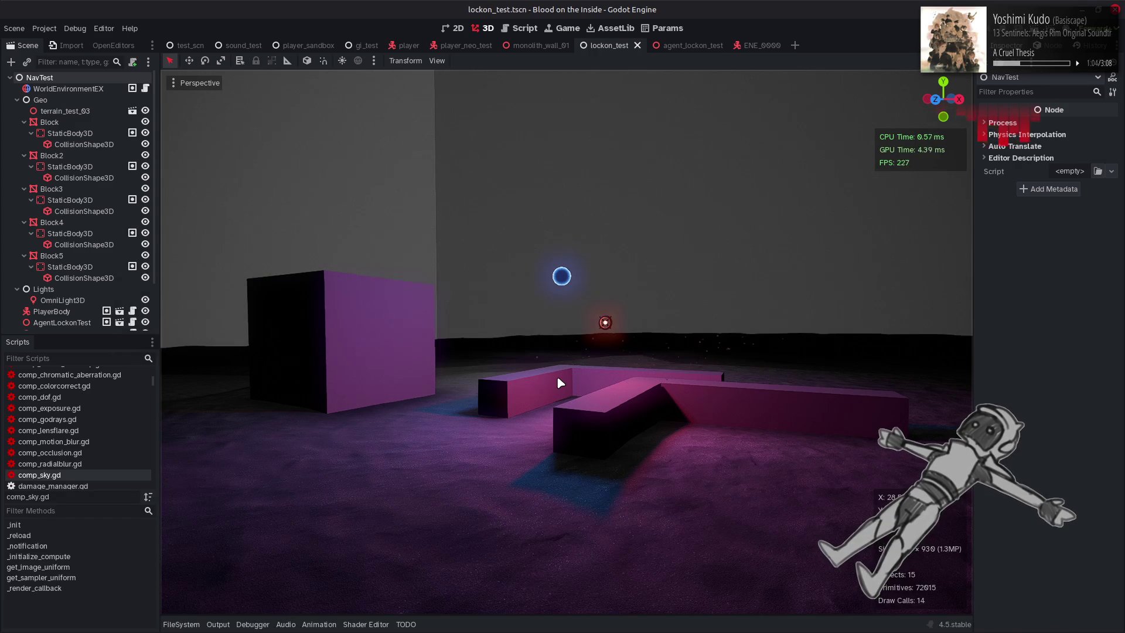
Uncomment the face colour line 118 and change id.x and id.y to uv.x and uv.y
key(alt+Tab)
key(alt+Tab)
scroll(556, 377, down, 10)
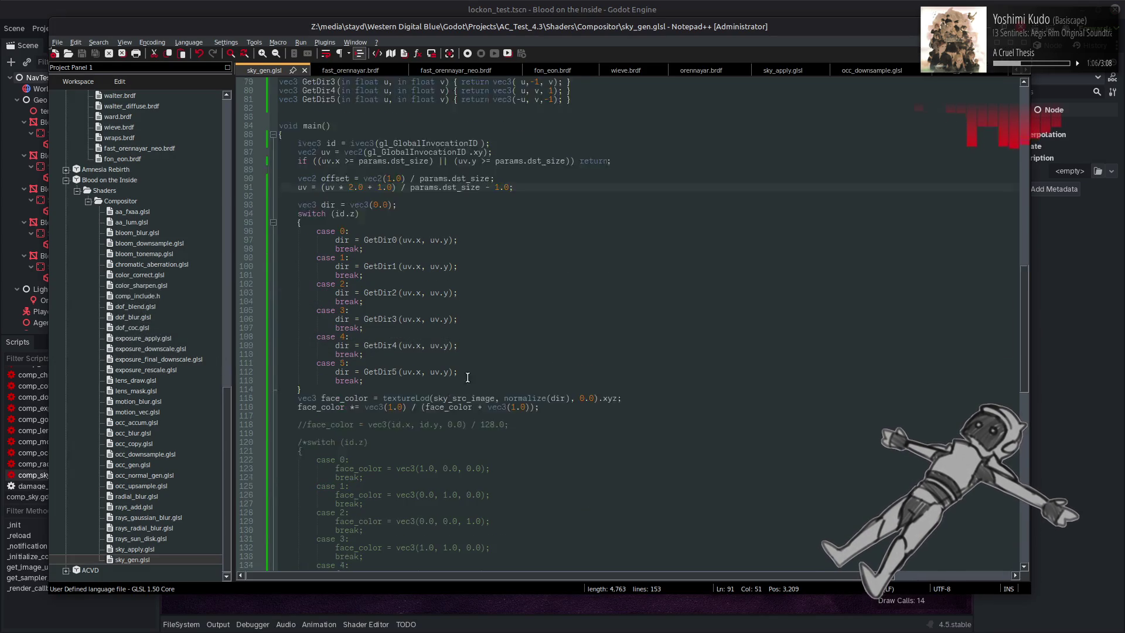
click(307, 267)
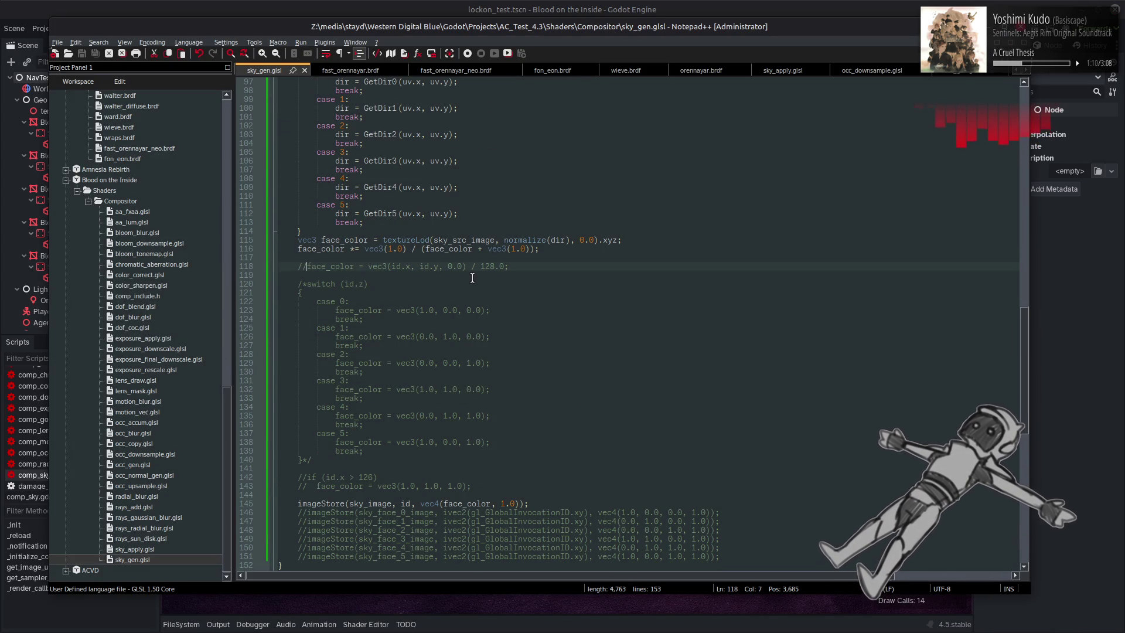
key(BackSpace)
key(BackSpace)
double_click(388, 266)
text(uv)
click(434, 240)
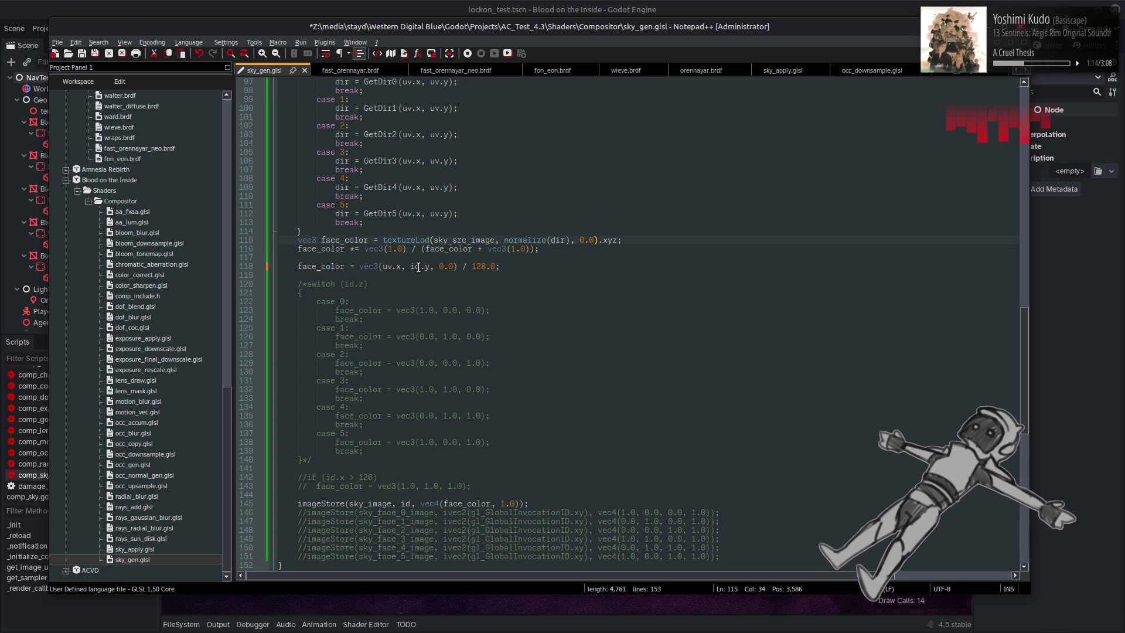
key(BackSpace)
text(u)
key(BackSpace)
text(v)
click(461, 232)
Delete the ' / 128.0' scaling, save the shader, and view the yellow sky in Godot
drag(457, 266, 497, 267)
key(Delete)
key(ctrl+s)
key(alt+Tab)
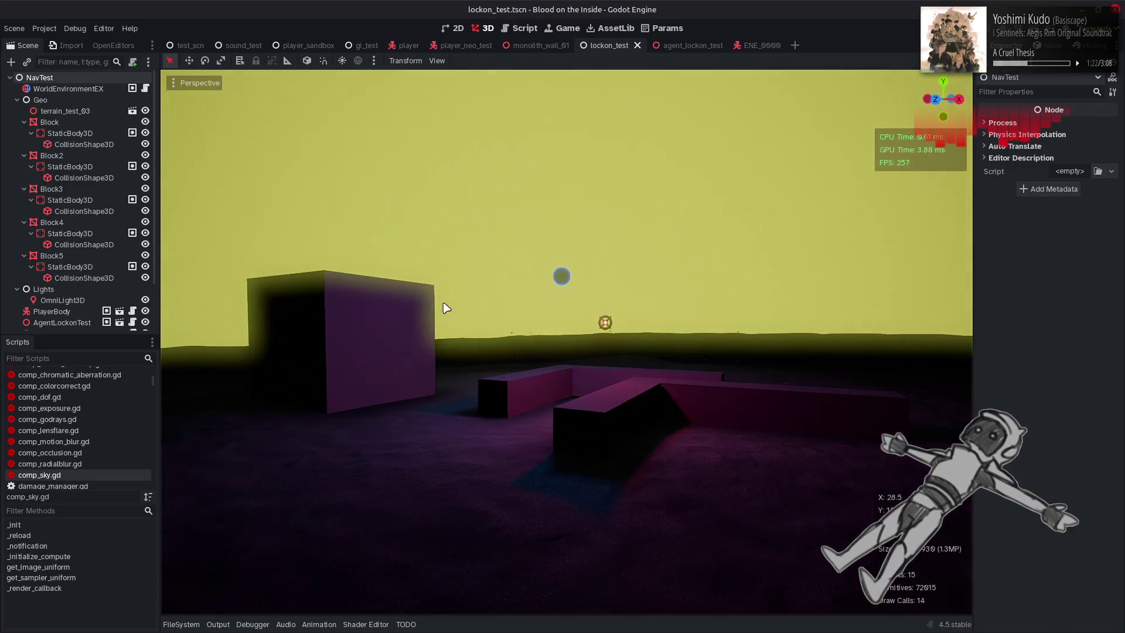
mouse_move(446, 308)
mouse_down()
mouse_move(445, 211)
mouse_move(441, 305)
mouse_up()
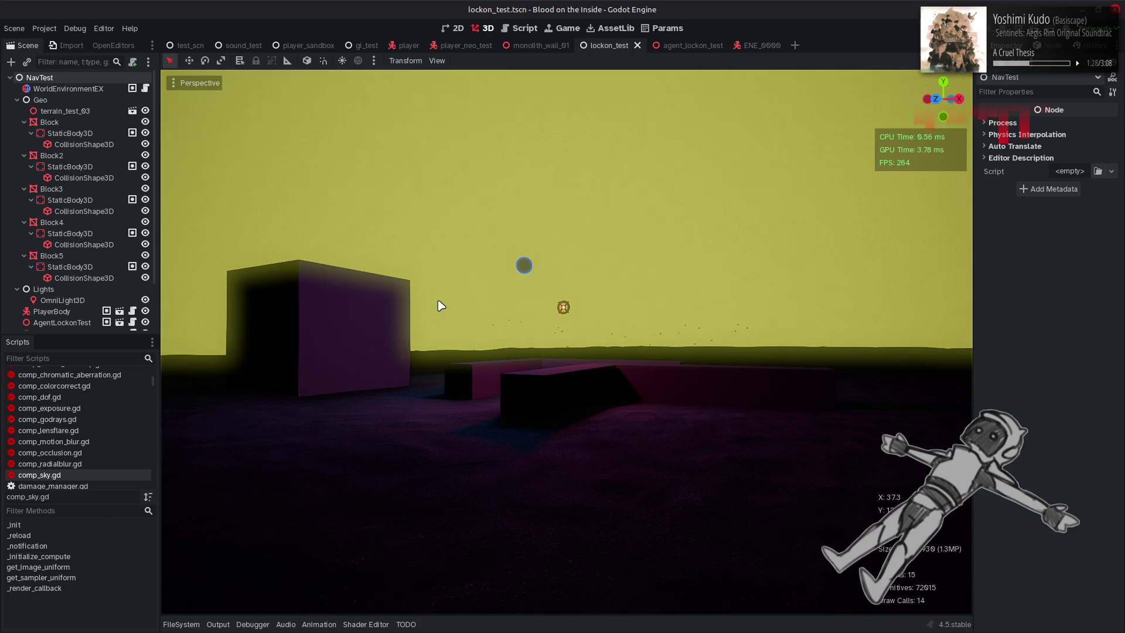
click(521, 28)
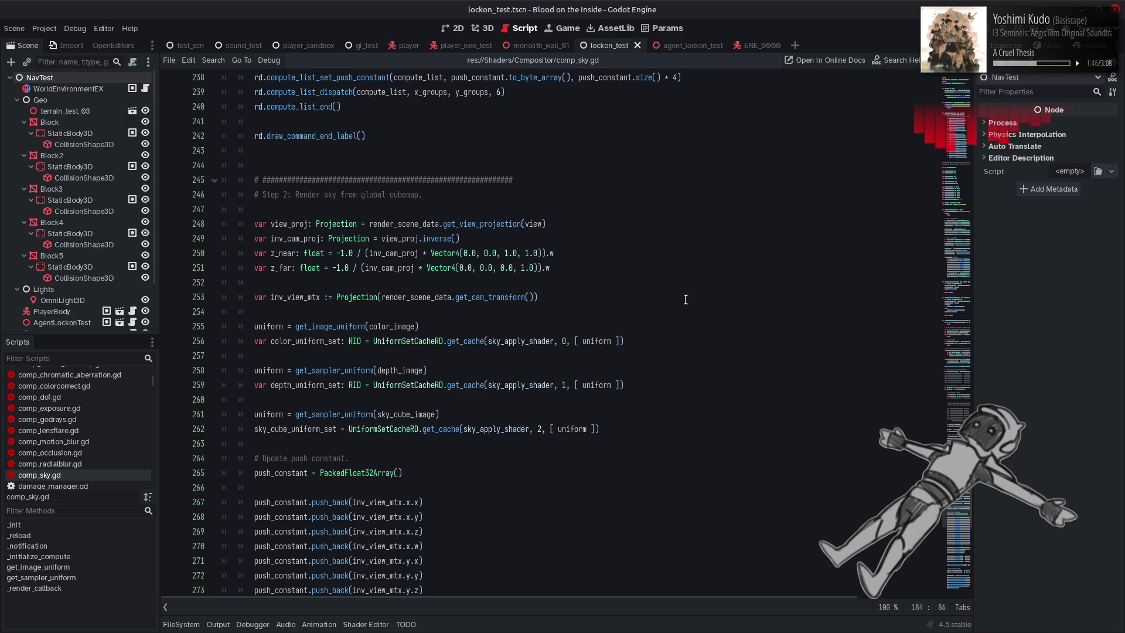
click(685, 300)
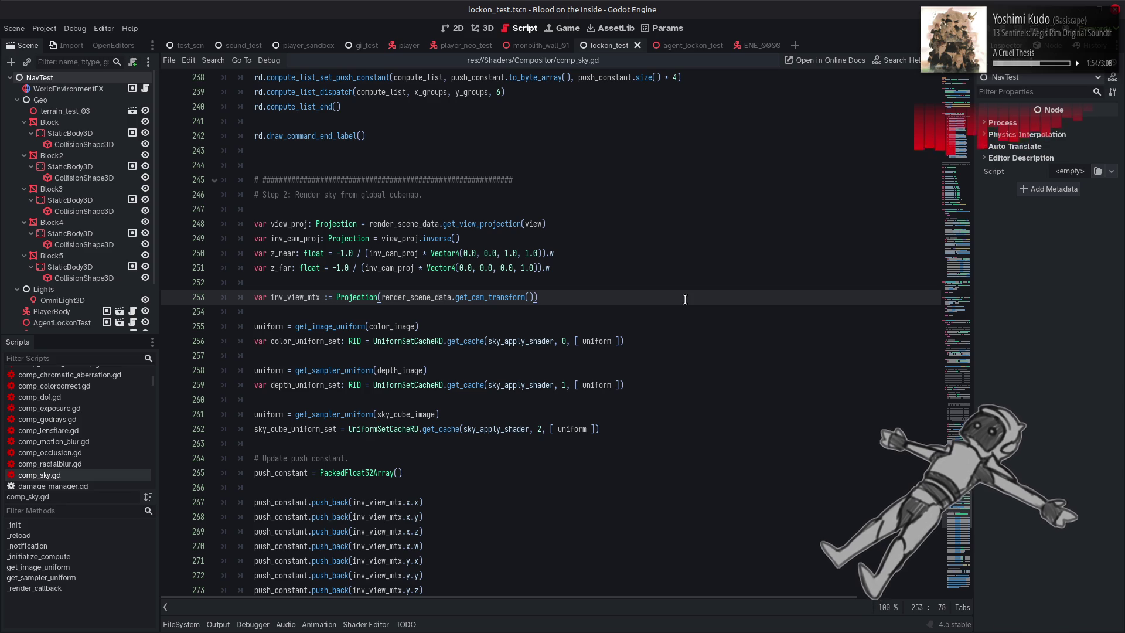
scroll(685, 299, up, 10)
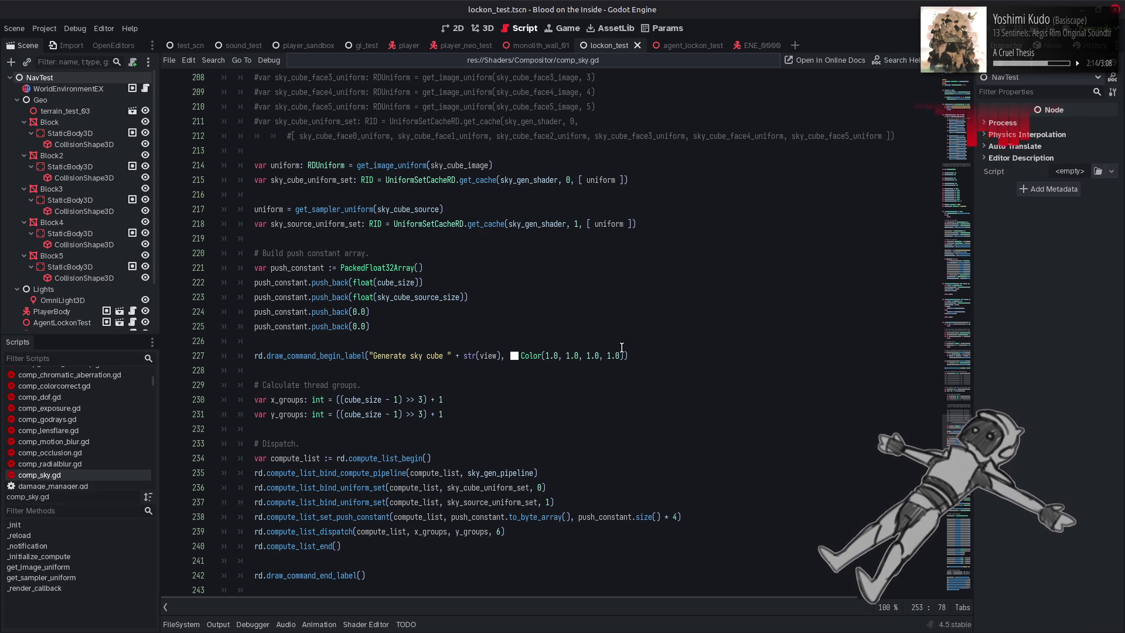
drag(955, 428, 939, 76)
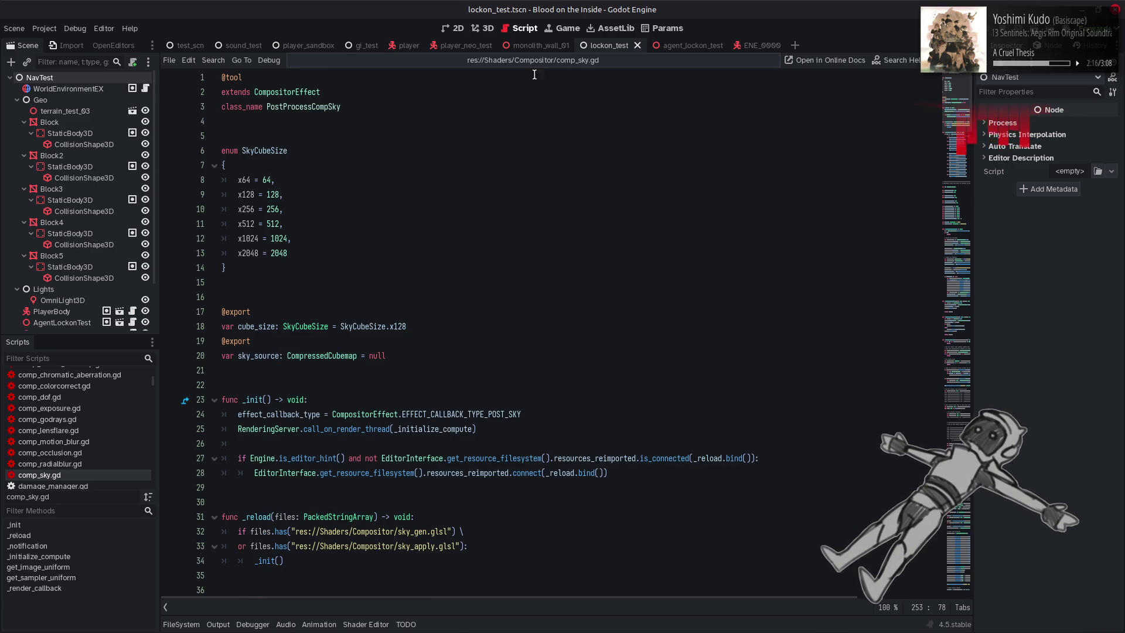
key(ctrl+F2)
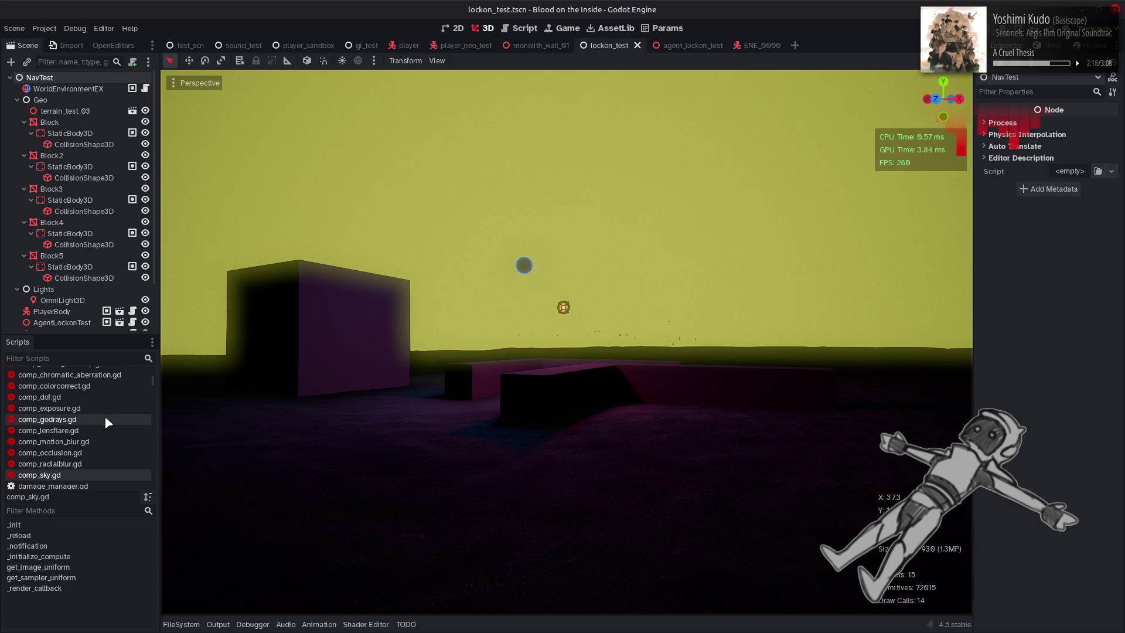
On WorldEnvironmentEX, reorder the compositor effects and set the sky effect's Cube Size to 64
click(68, 89)
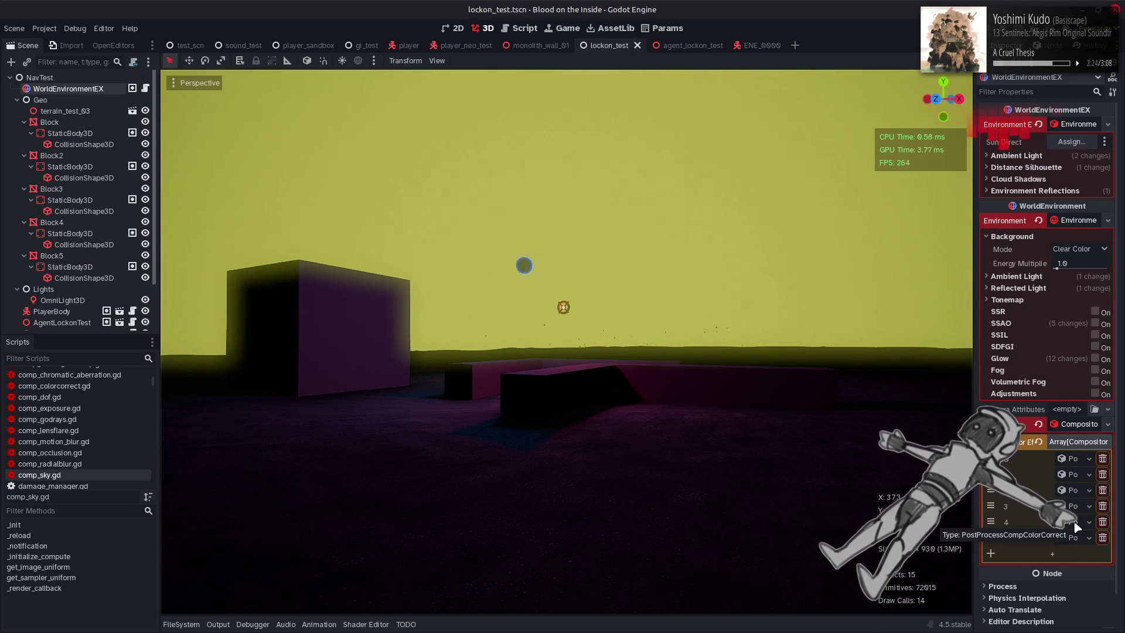
drag(990, 537, 991, 521)
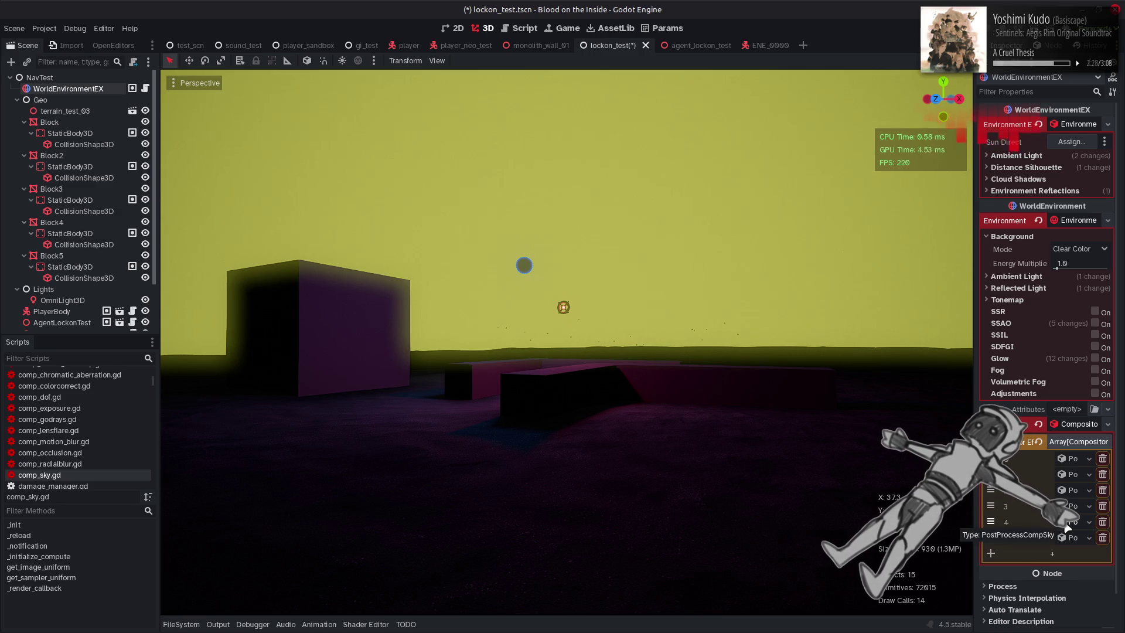
click(1071, 459)
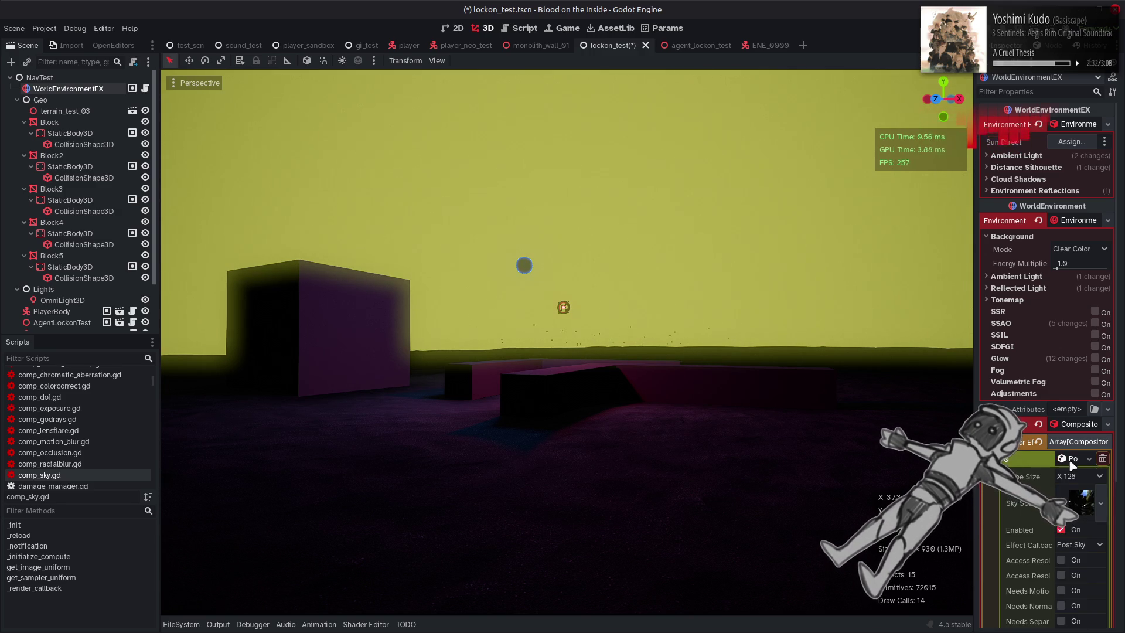
click(1078, 476)
click(1081, 491)
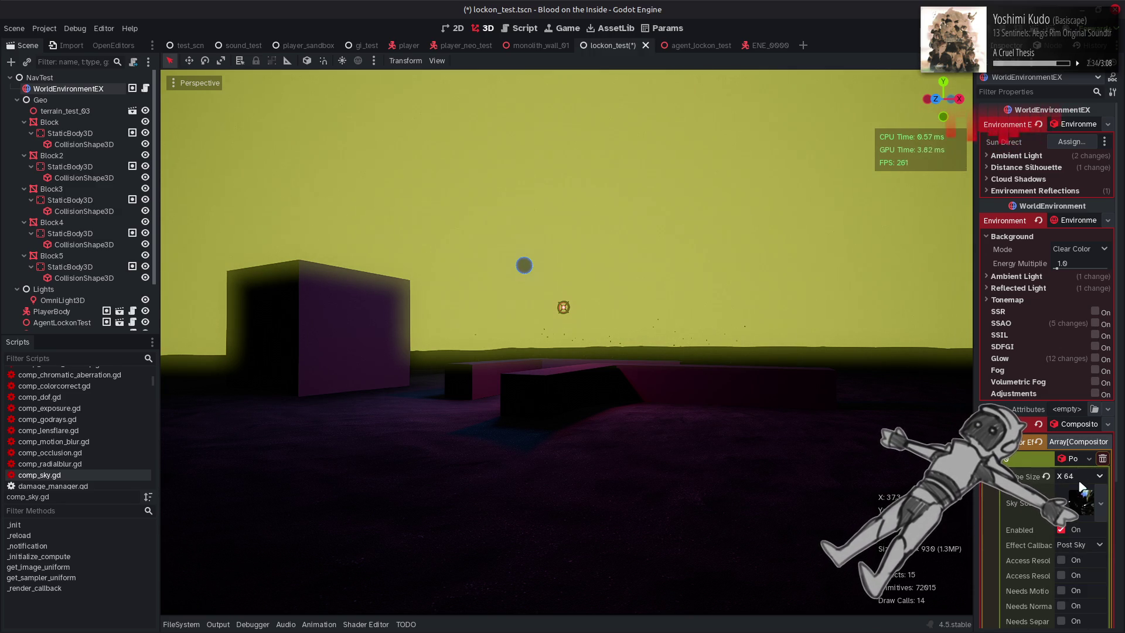
click(1081, 478)
click(1080, 477)
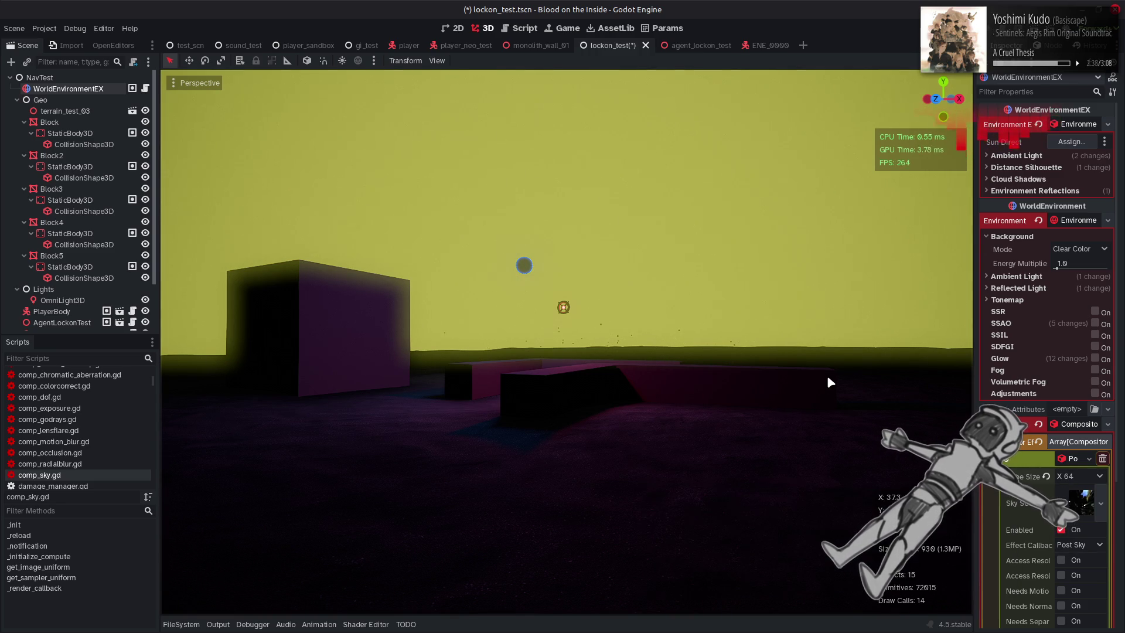
Save the scene, toggle the sky effect off and on, and reload the current project
key(ctrl+s)
click(1061, 531)
click(1062, 530)
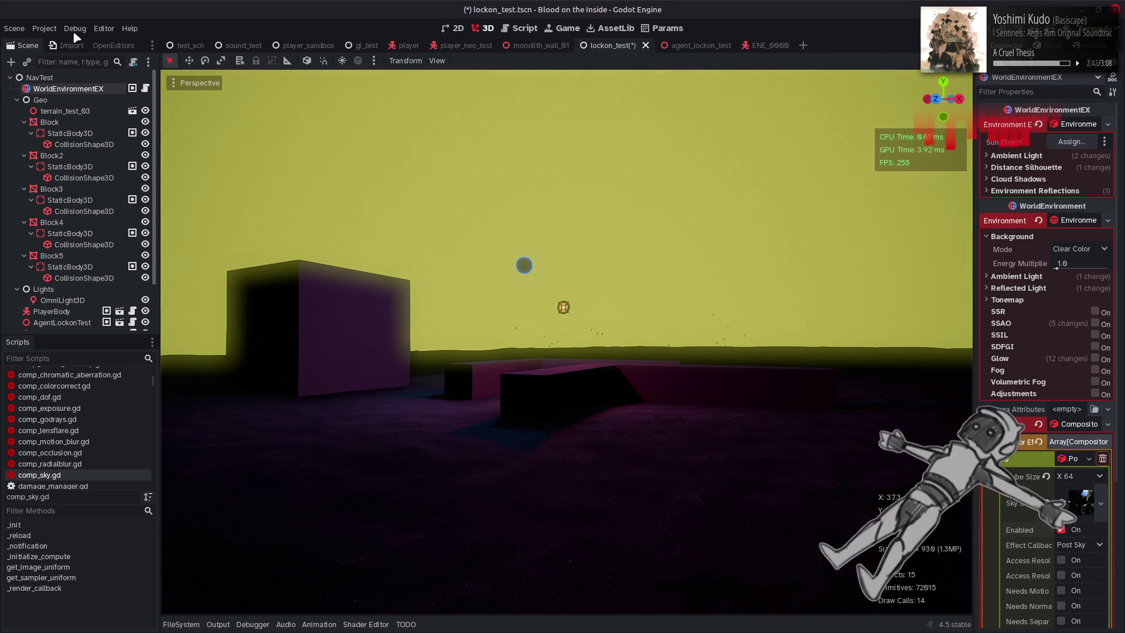
click(44, 28)
click(134, 146)
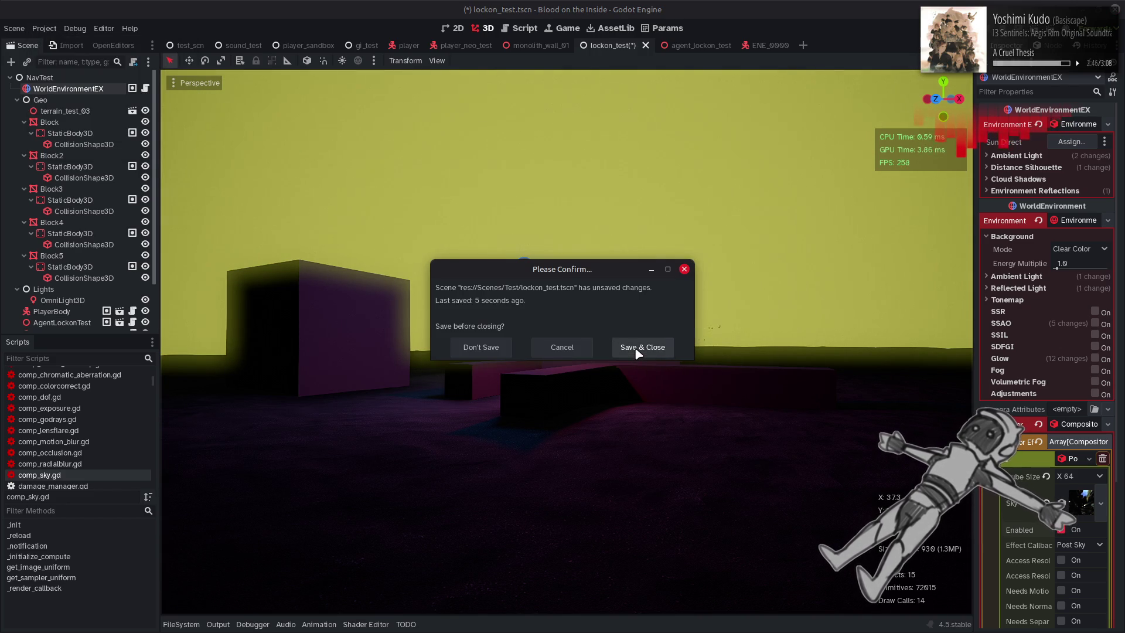
click(637, 352)
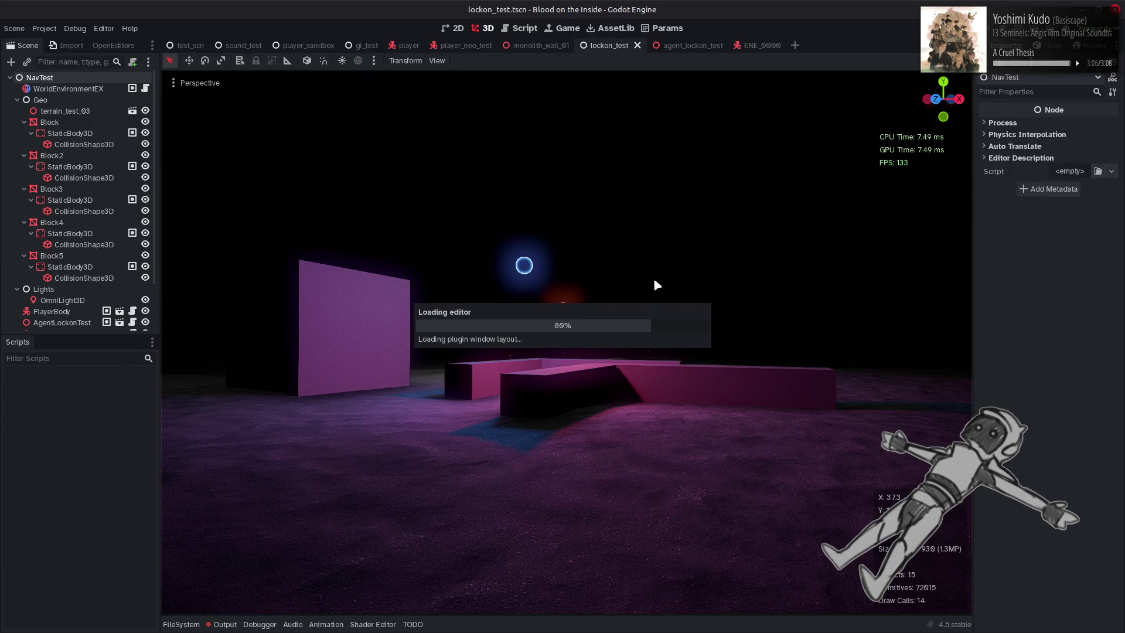
click(523, 30)
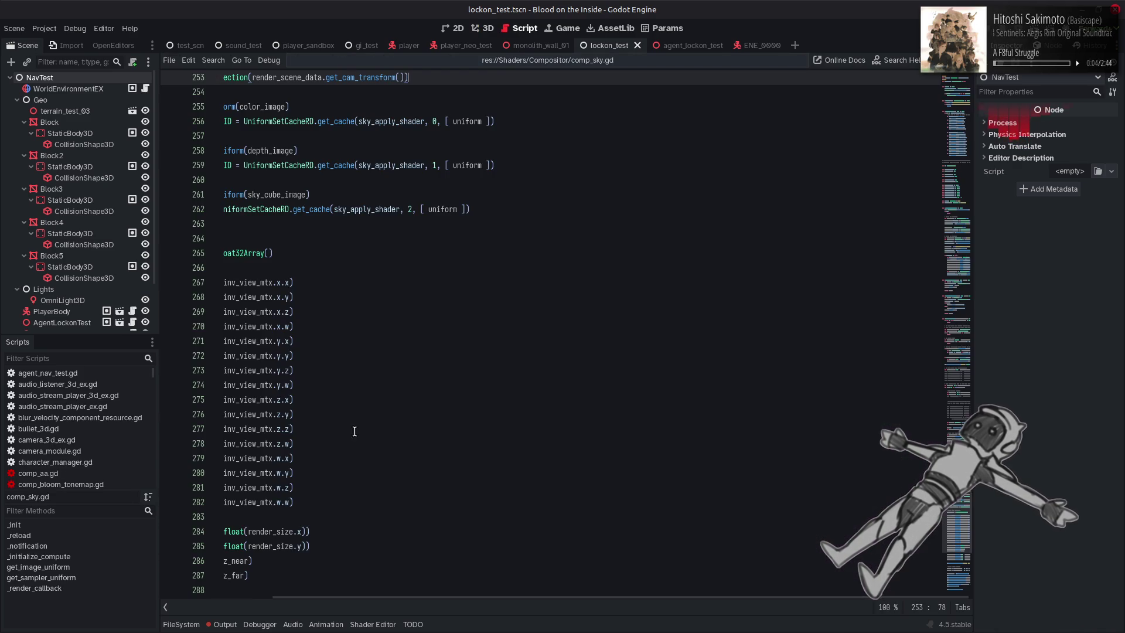
Clear Godot's output log, then set line 118 to vec3(uv.x, uv.y, 1.0) and save
click(225, 624)
click(950, 347)
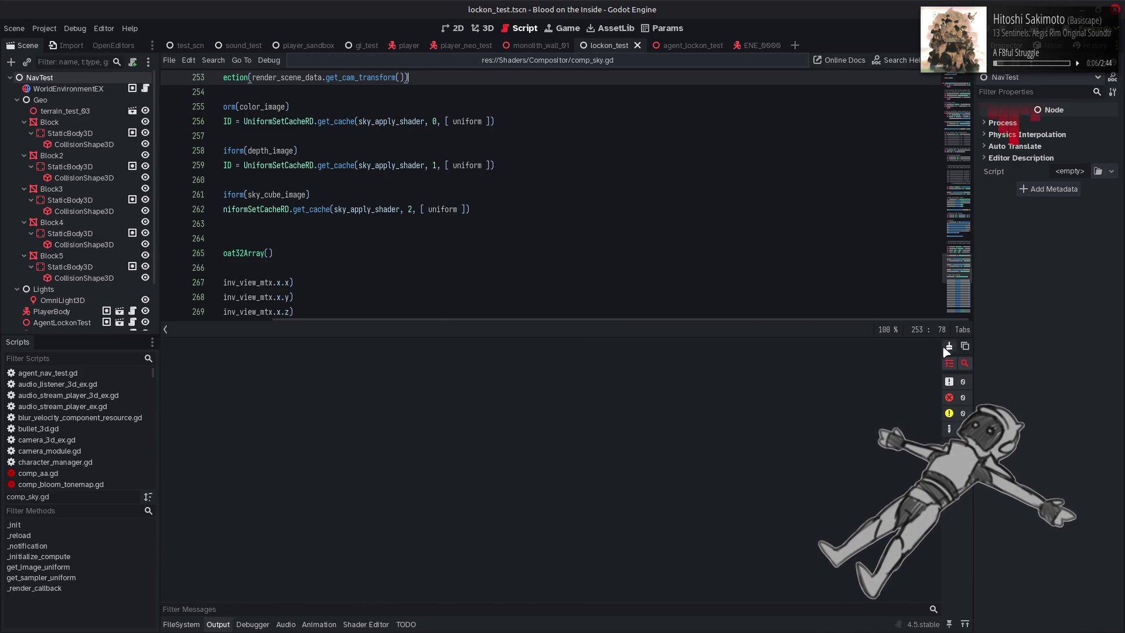
key(alt+Tab)
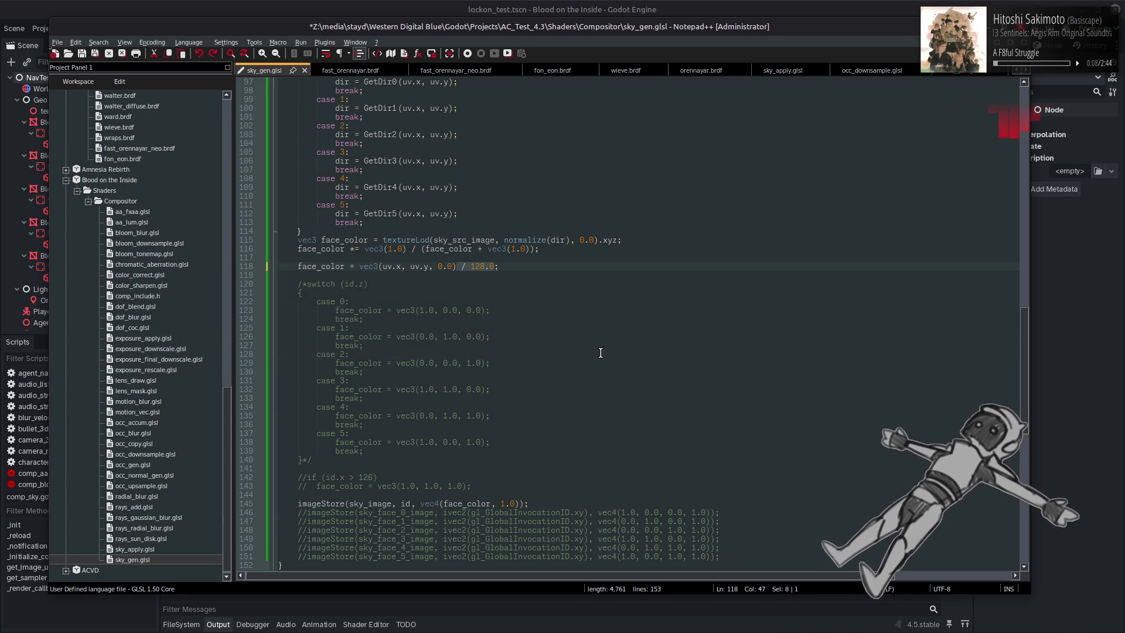
key(Left)
key(Left)
key(Left)
key(BackSpace)
text(1)
key(ctrl+s)
key(alt+Tab)
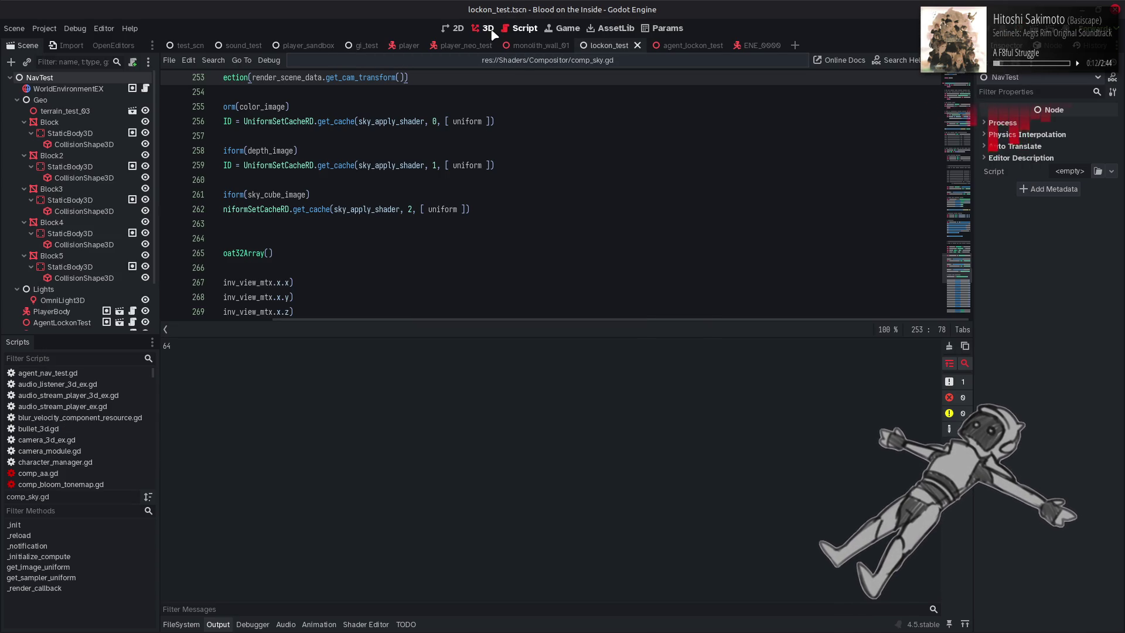
Check the sky in Godot's 3D view, re-saving sky_gen.glsl to force a reimport
click(489, 29)
click(218, 624)
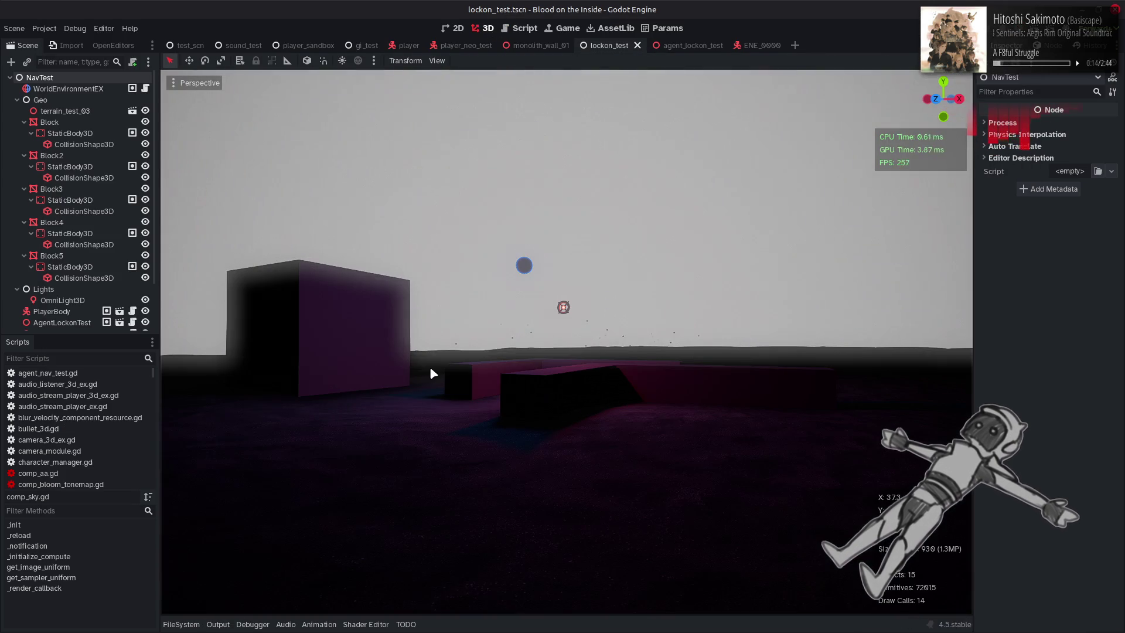
click(218, 624)
click(223, 624)
key(alt+Tab)
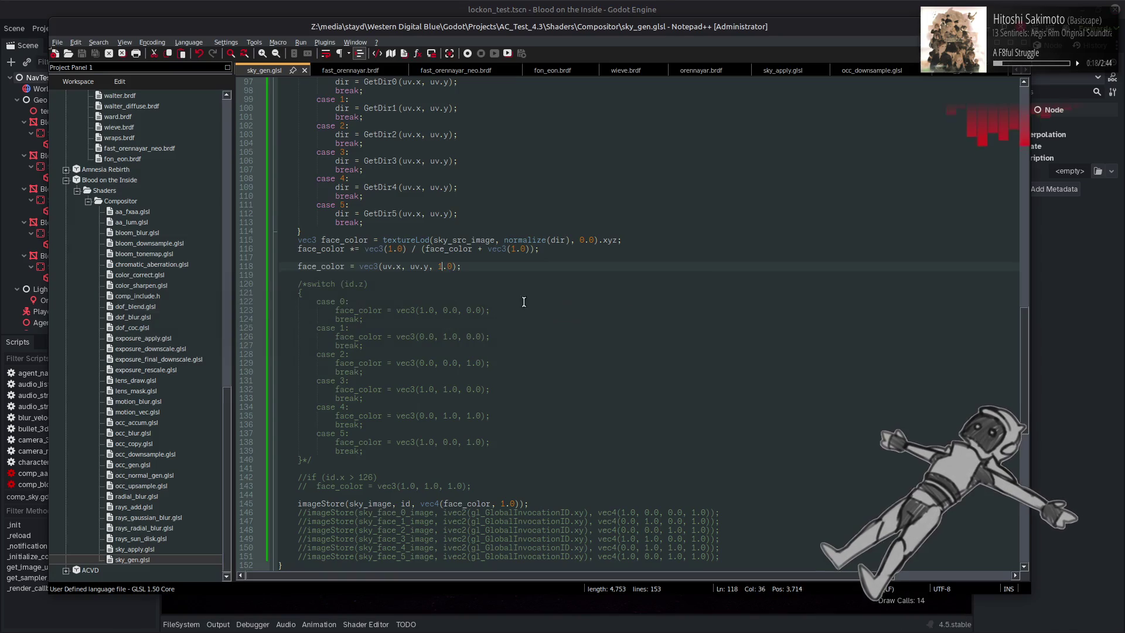
key(ctrl+s)
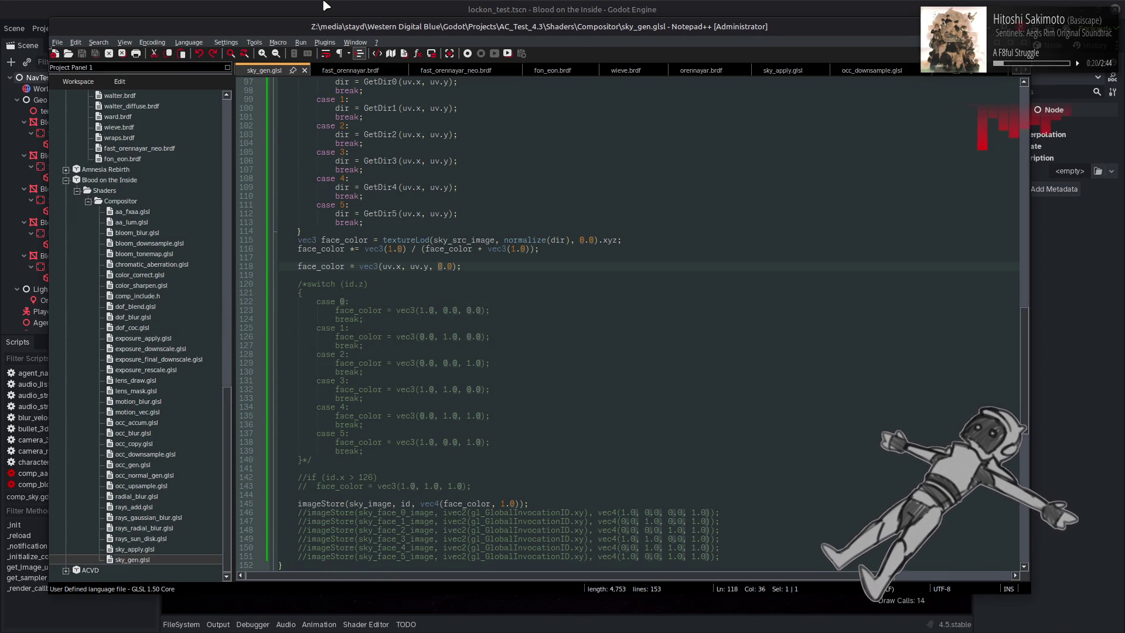
click(330, 6)
key(alt+Tab)
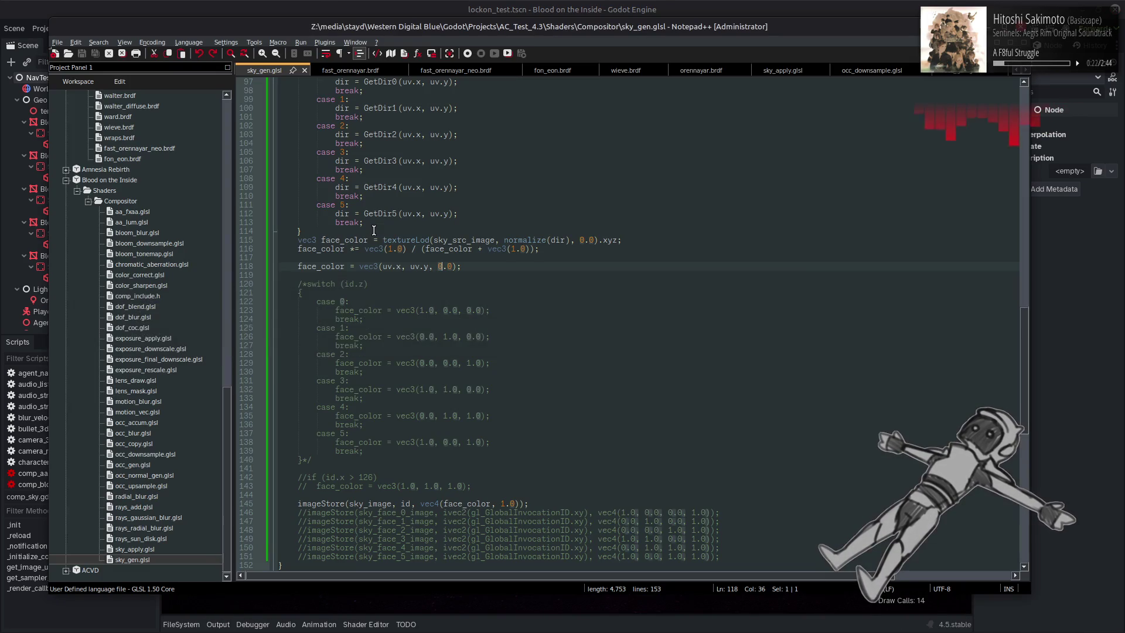
key(ctrl+s)
key(alt+Tab)
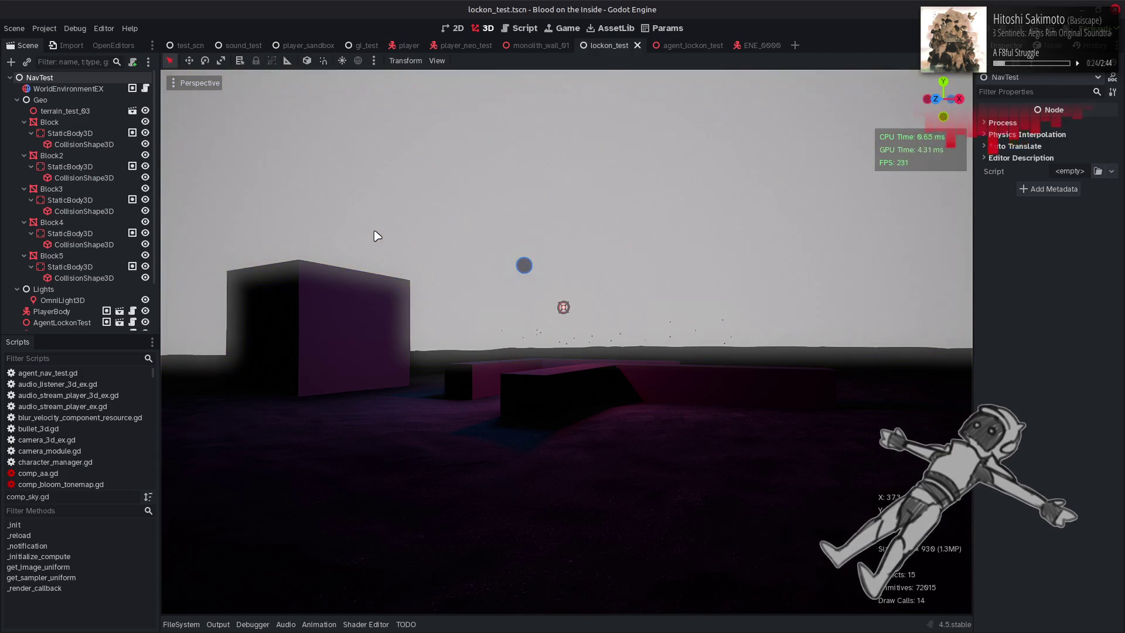
key(alt+Tab)
Comment out line 118 with //, save, and confirm the sky renders pale grey
click(299, 267)
text(//)
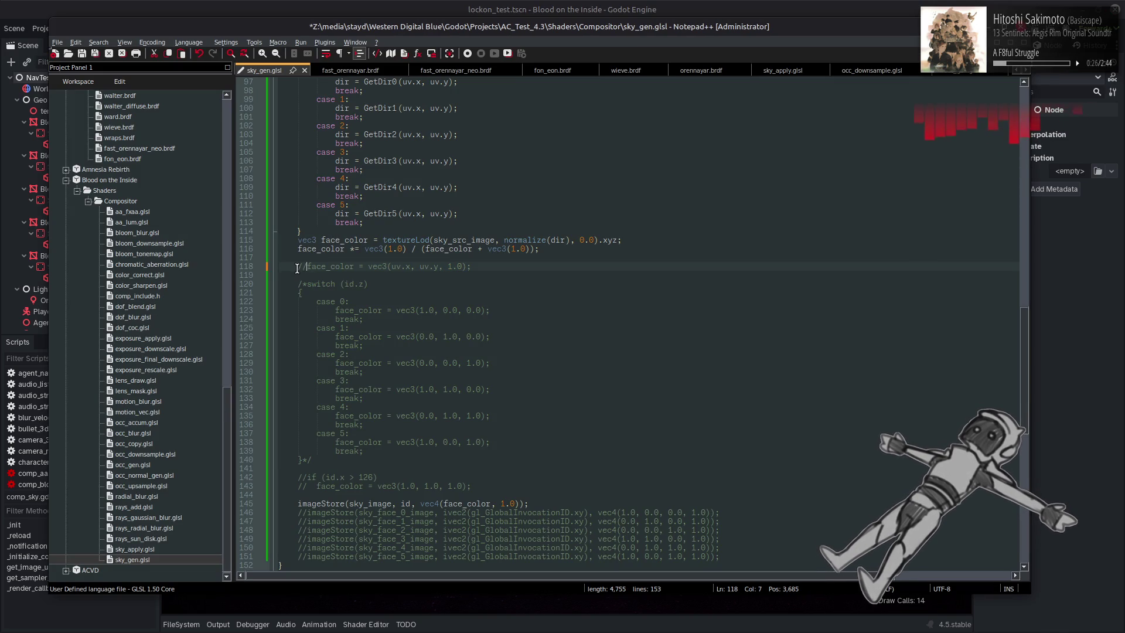
key(ctrl+s)
key(alt+Tab)
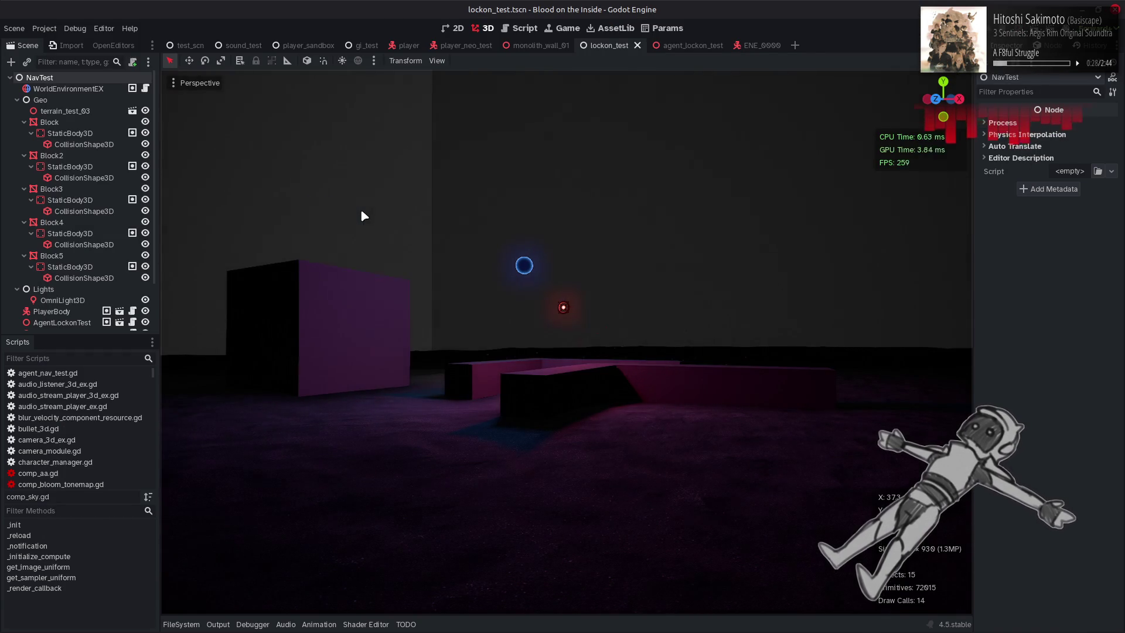
drag(361, 208, 362, 208)
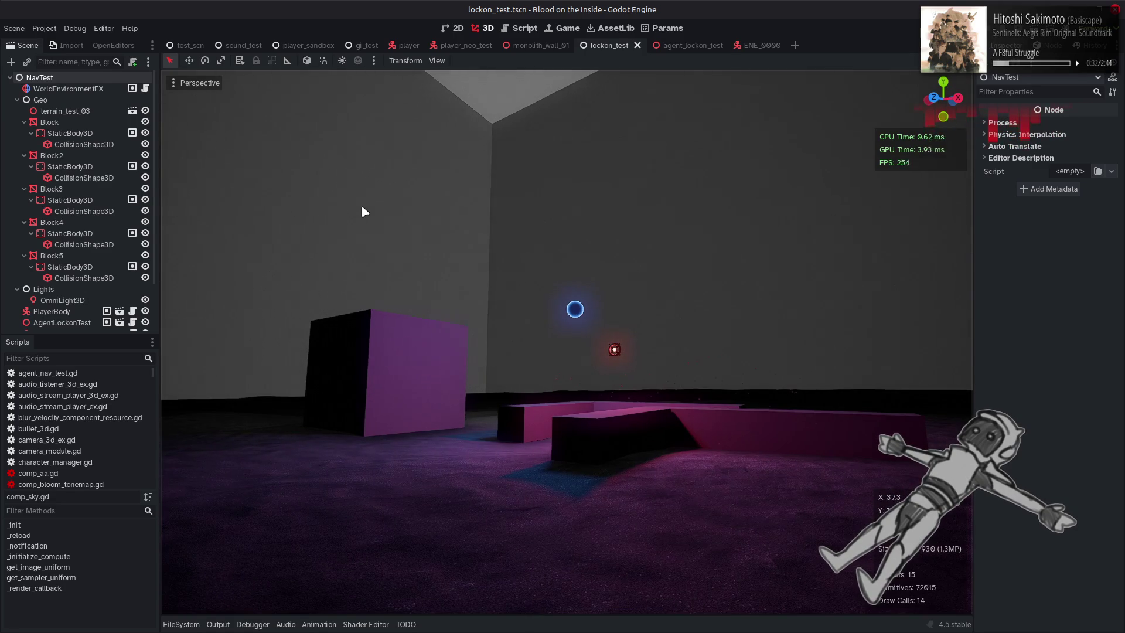
key(alt+Tab)
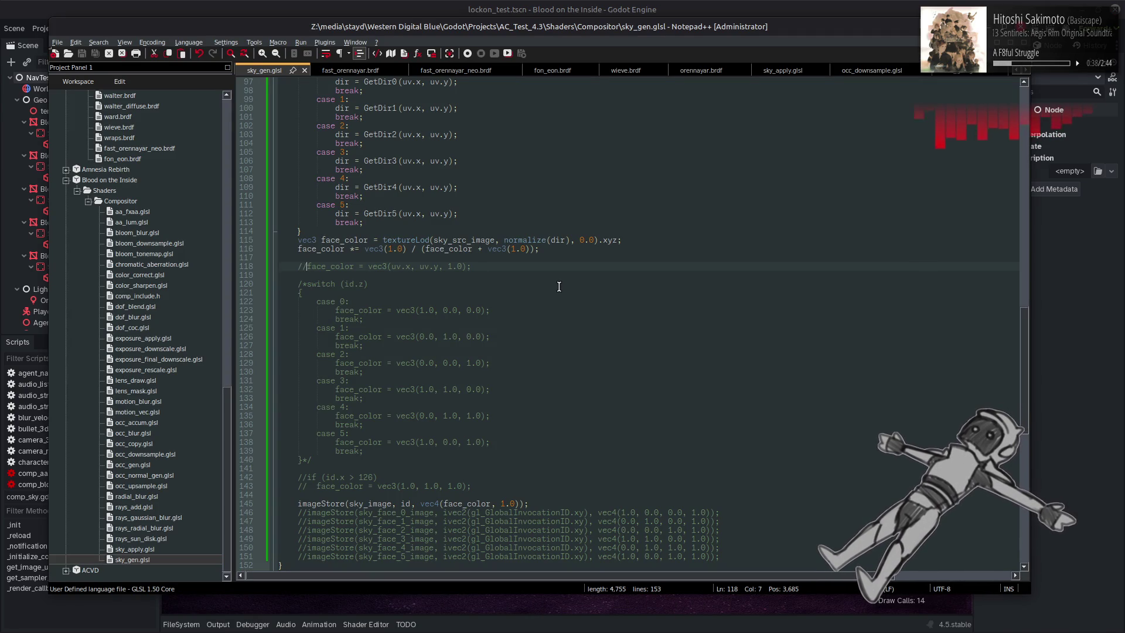
scroll(559, 286, up, 4)
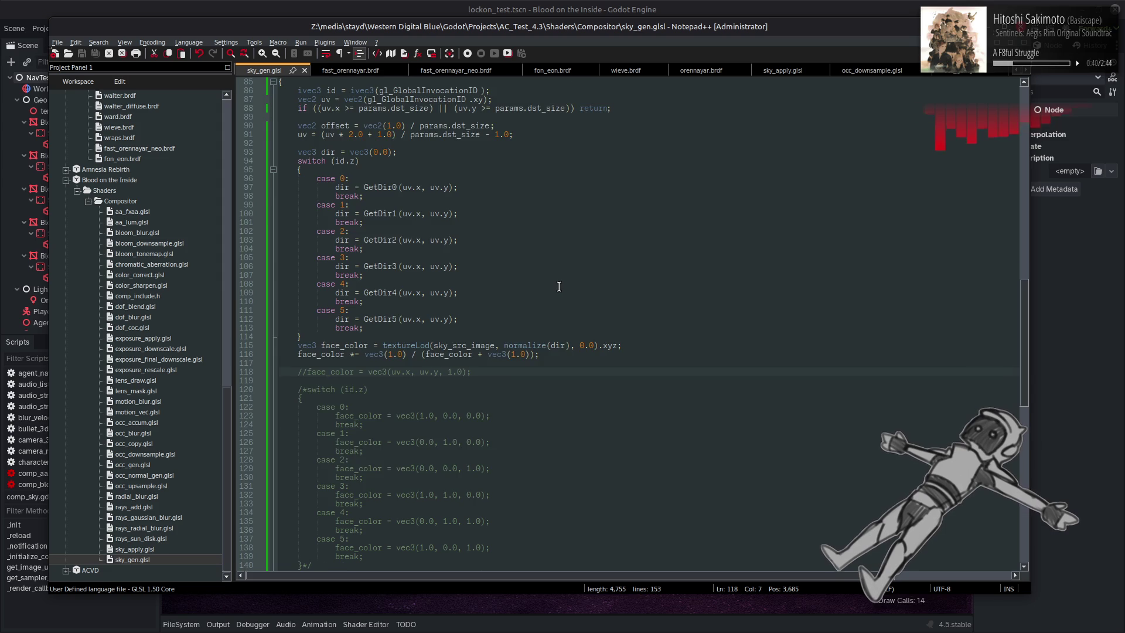
Read sky_gen.glsl back up to line 1, then return to Godot's comp_sky.gd script
scroll(559, 286, up, 4)
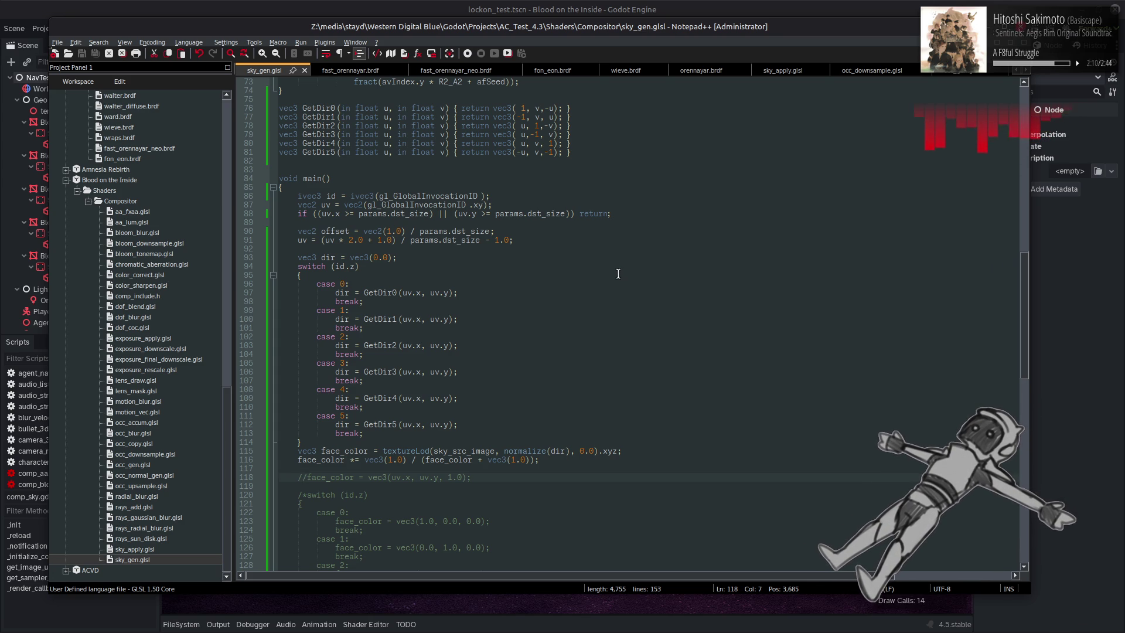
scroll(617, 273, up, 12)
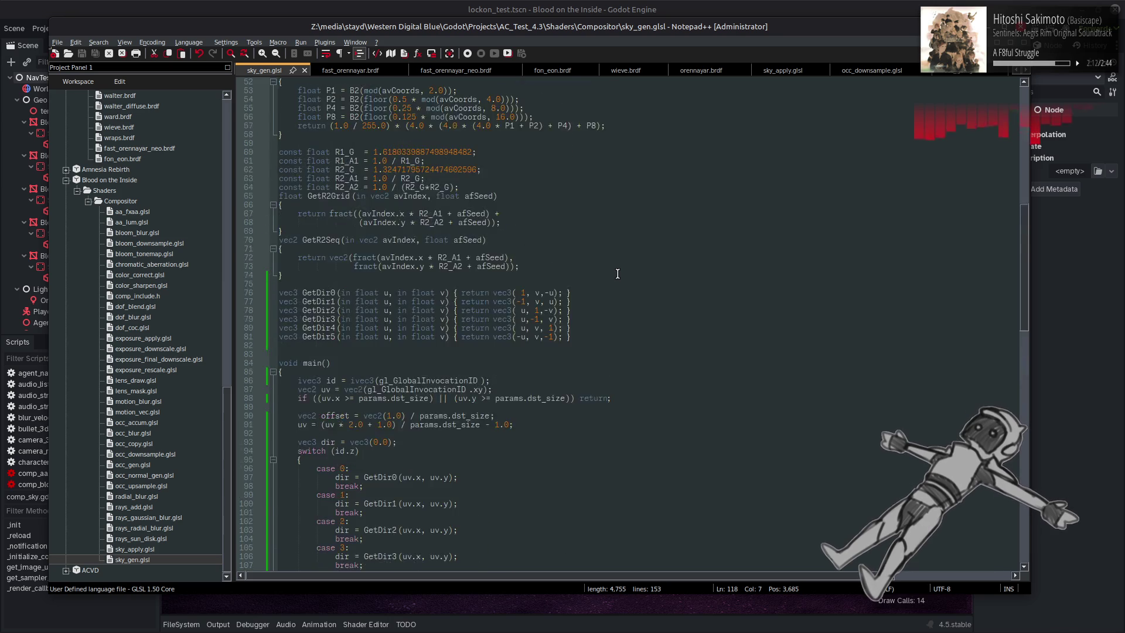
scroll(617, 274, up, 12)
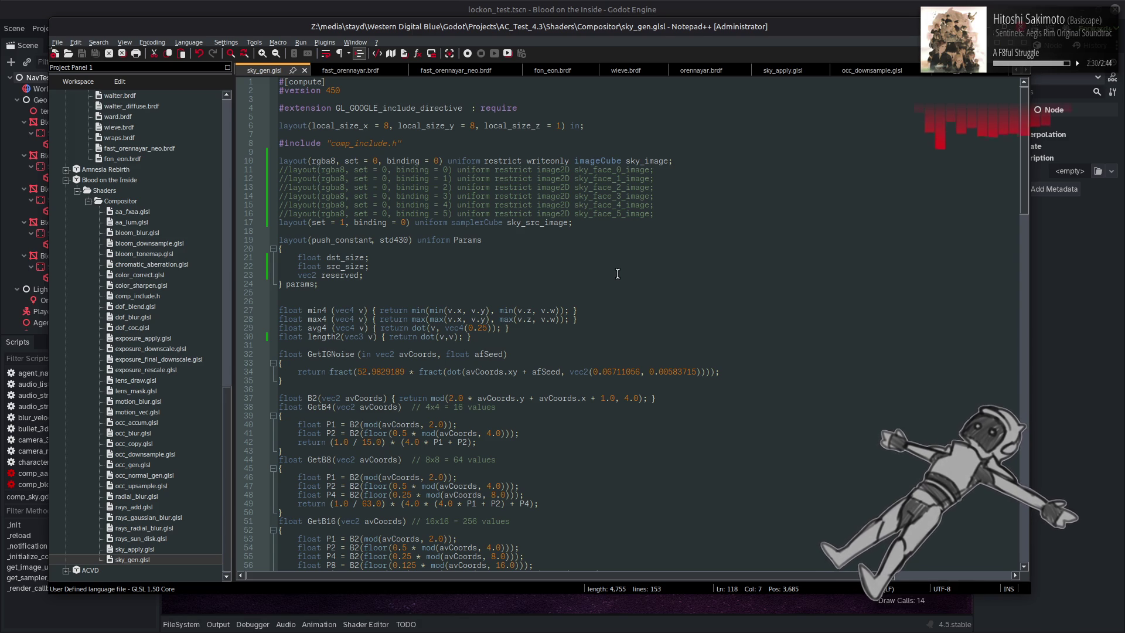
click(486, 5)
click(519, 28)
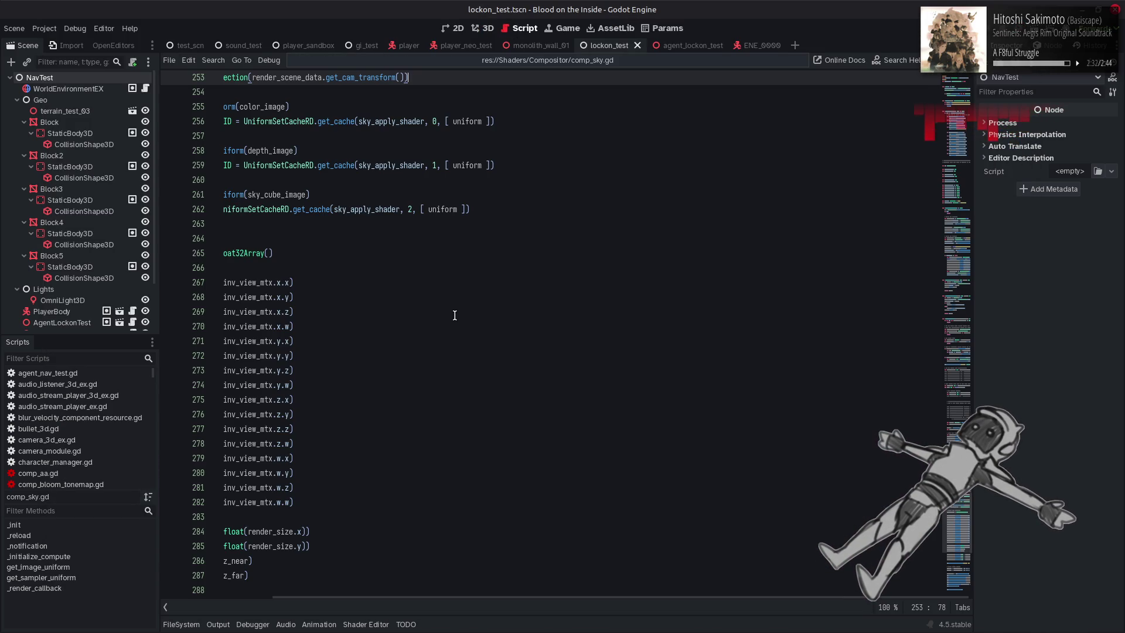